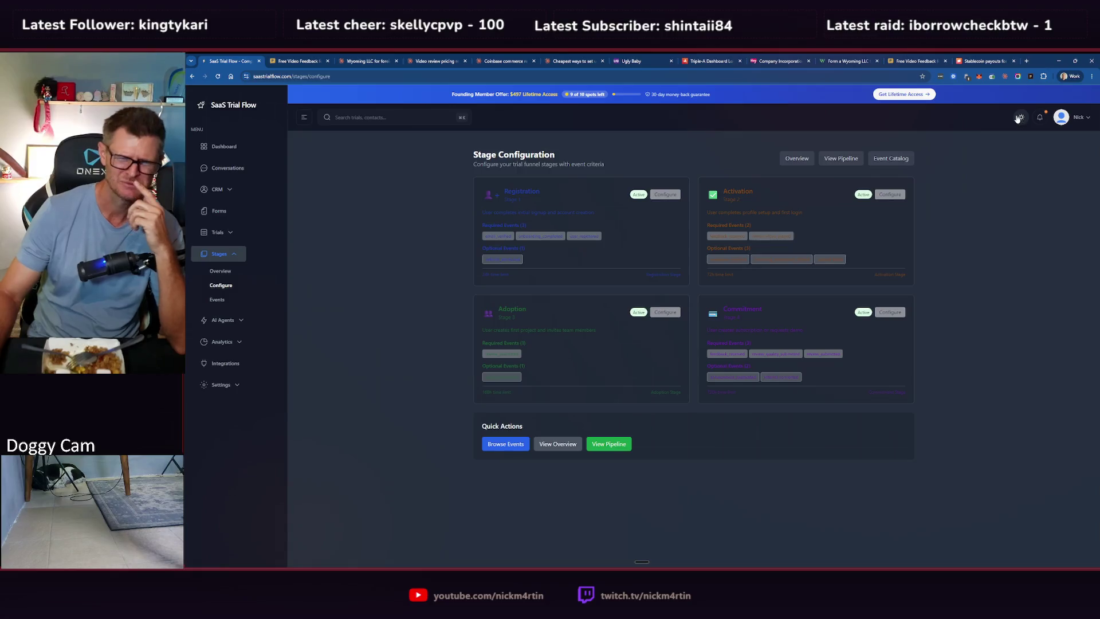
- Switch to the PeerPull 'Free Video Feedback' browser tab
{"action": "left_click", "coordinate": [901, 62]}
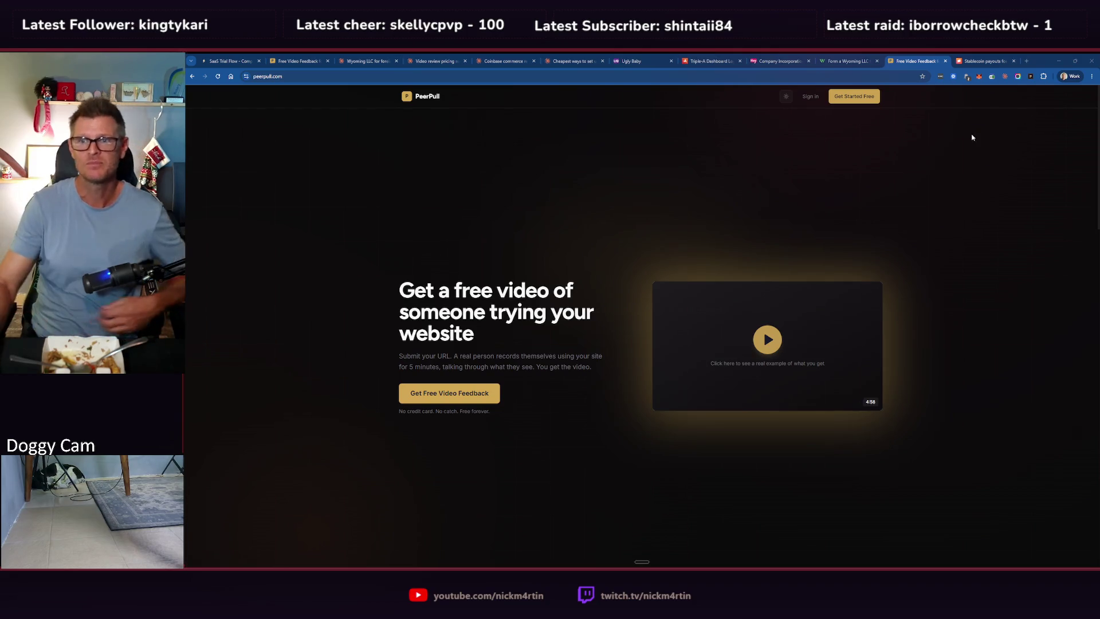
- Load PostHog's My App Dashboard in a new tab, scroll its charts, and expand Data
{"action": "left_click", "coordinate": [1027, 62]}
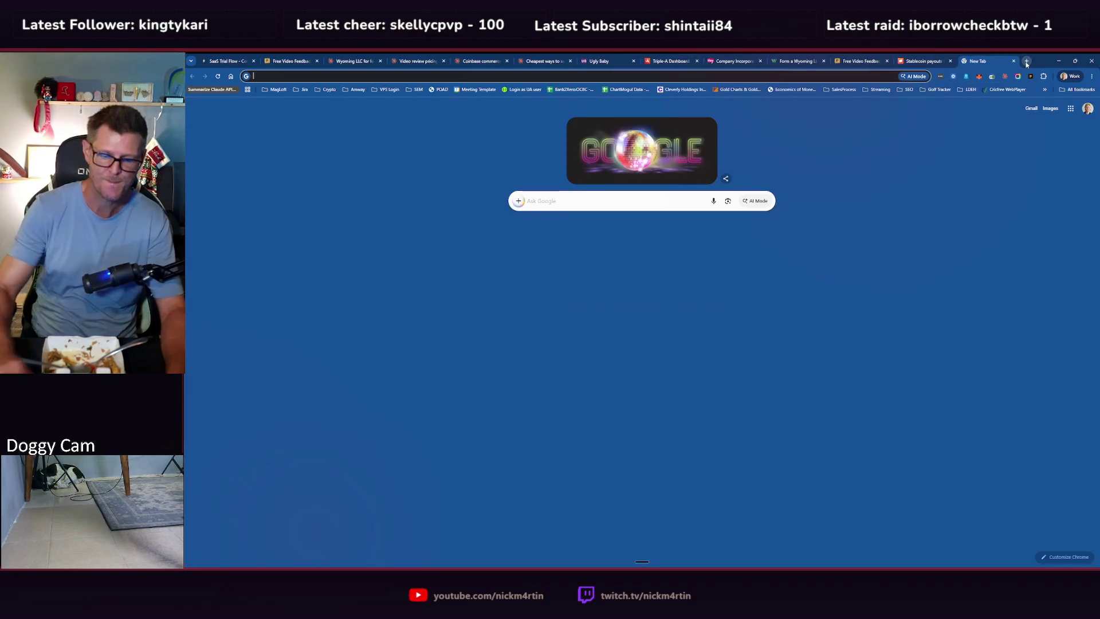
{"action": "type", "text": "posthog"}
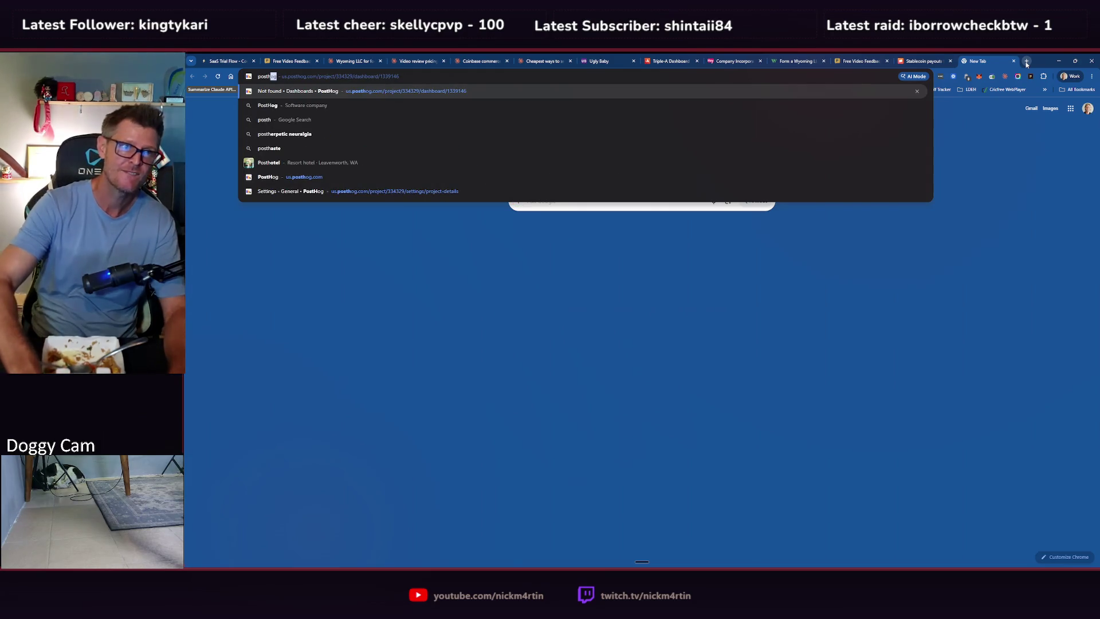
{"action": "key", "text": "Return"}
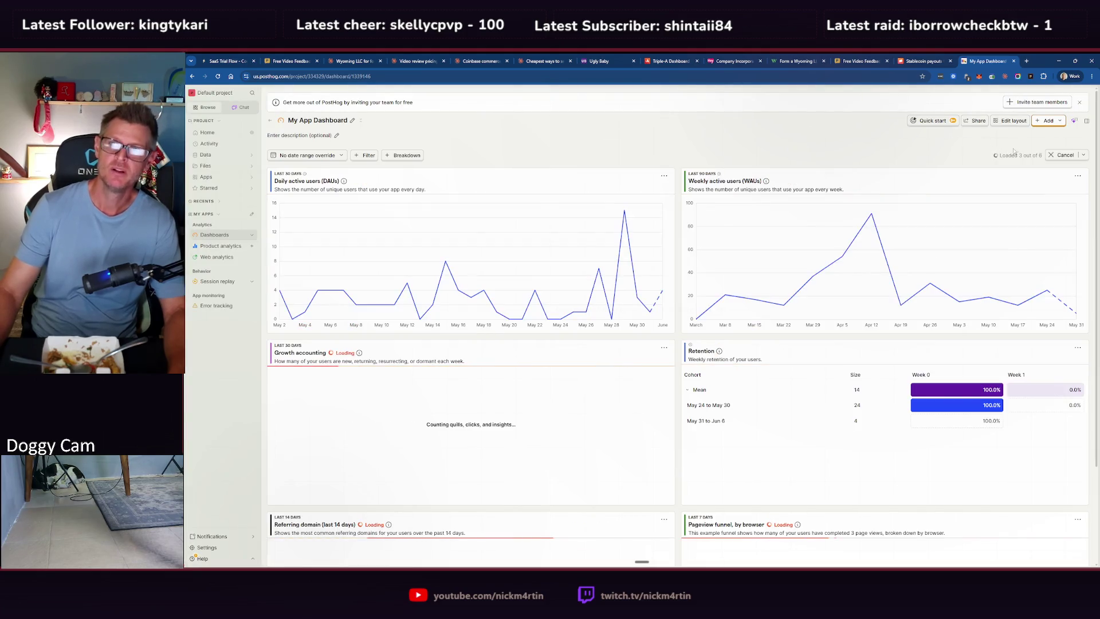
{"action": "left_click", "coordinate": [218, 94]}
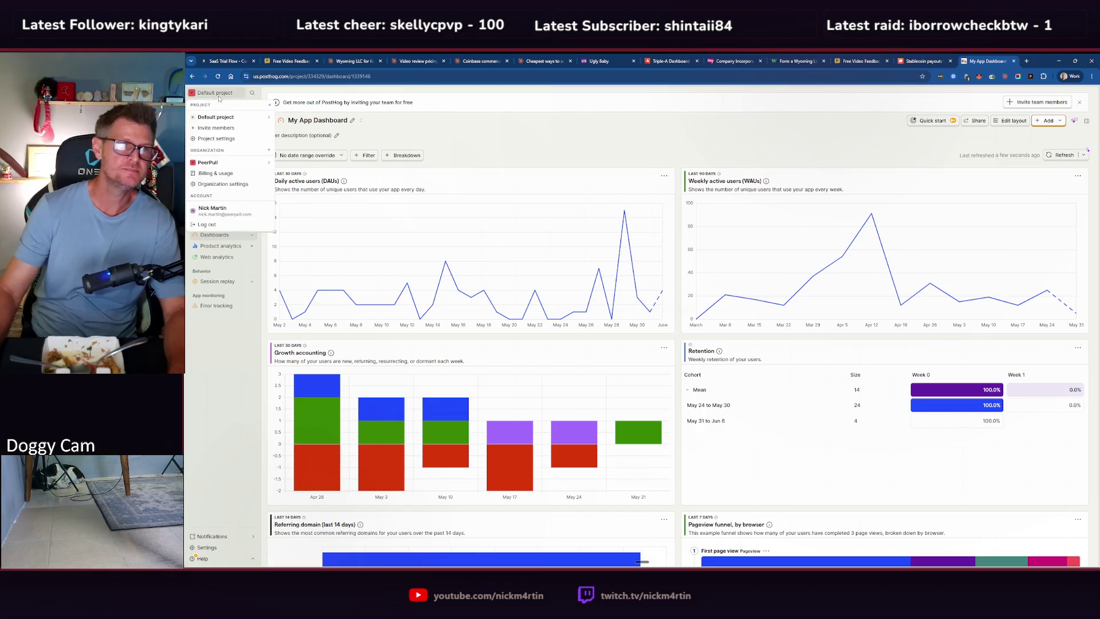
{"action": "left_click", "coordinate": [286, 181]}
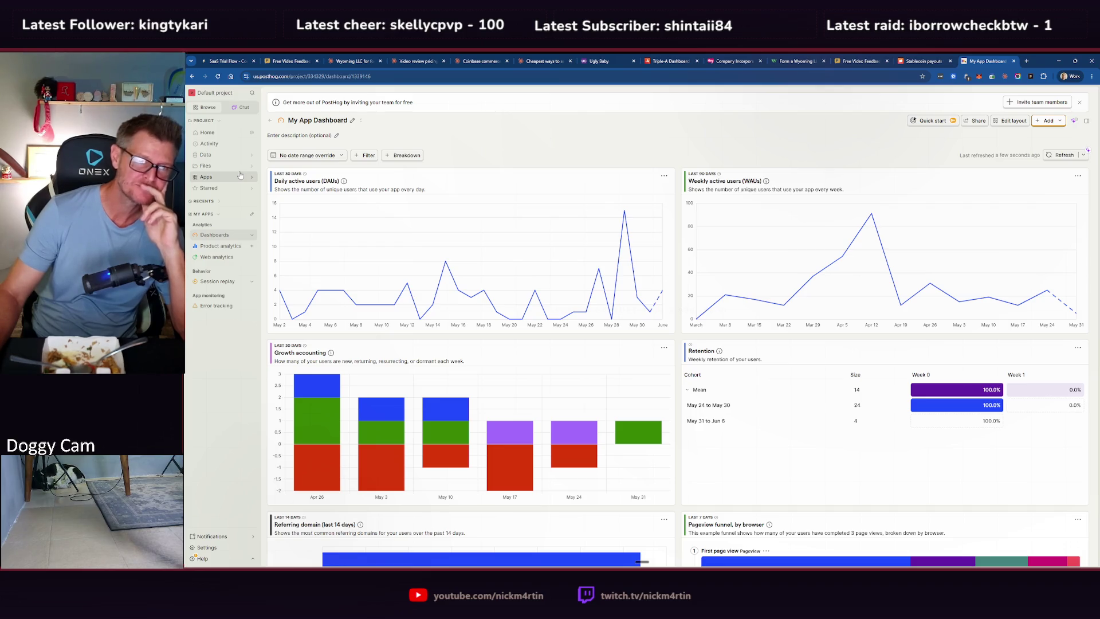
{"action": "scroll", "coordinate": [538, 310], "scroll_direction": "down", "scroll_amount": 3}
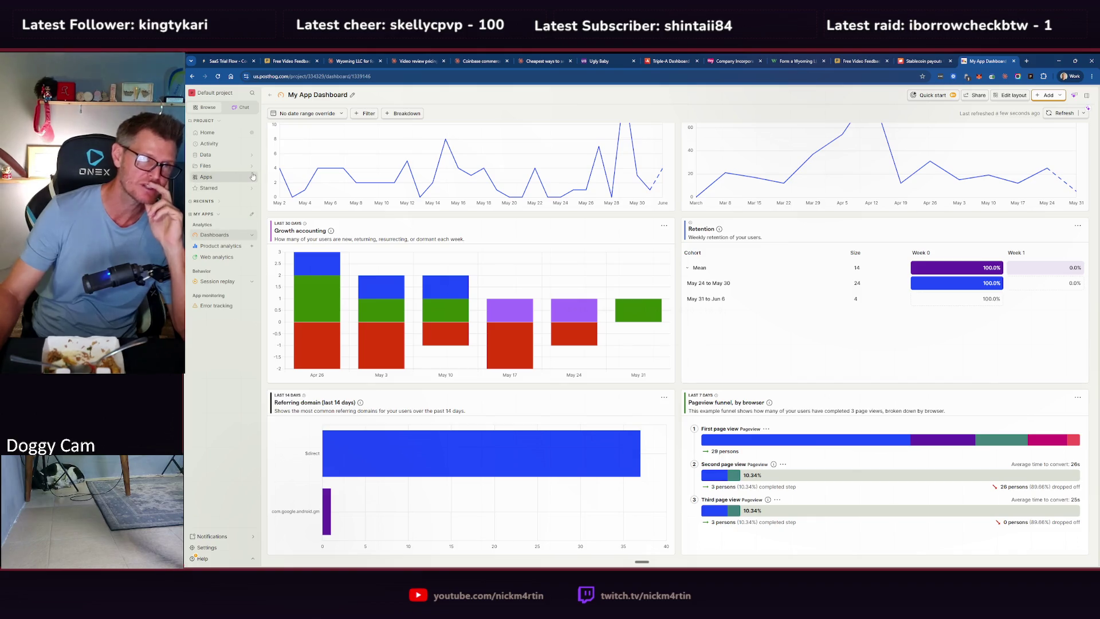
{"action": "left_click", "coordinate": [222, 161]}
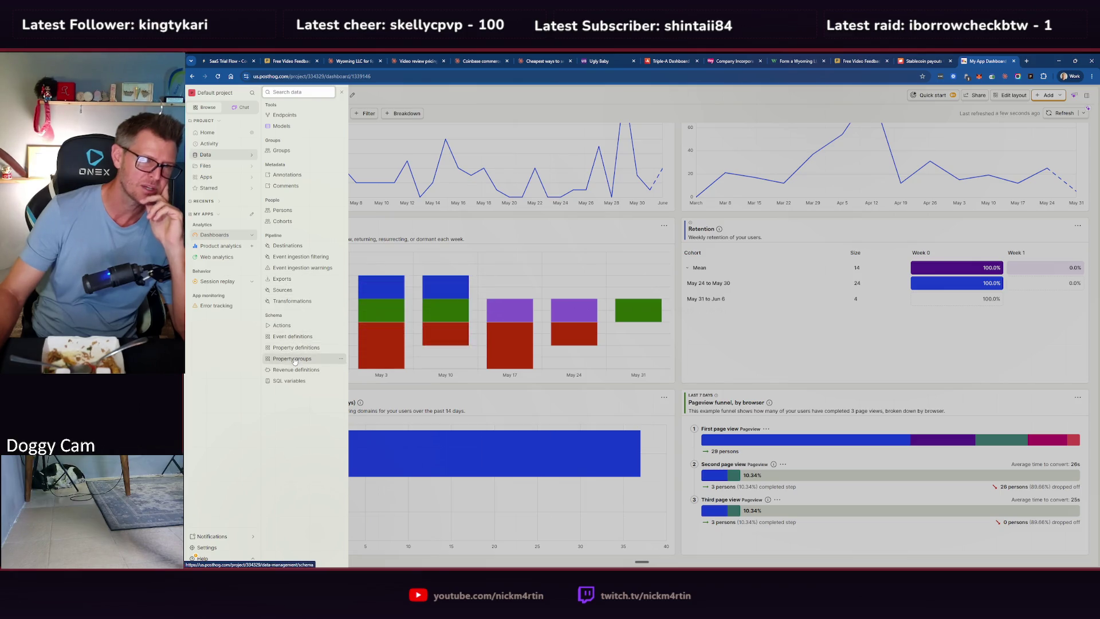
- Scroll through Event definitions such as review_started, sign_up and feedback_request_closed
{"action": "left_click", "coordinate": [293, 337]}
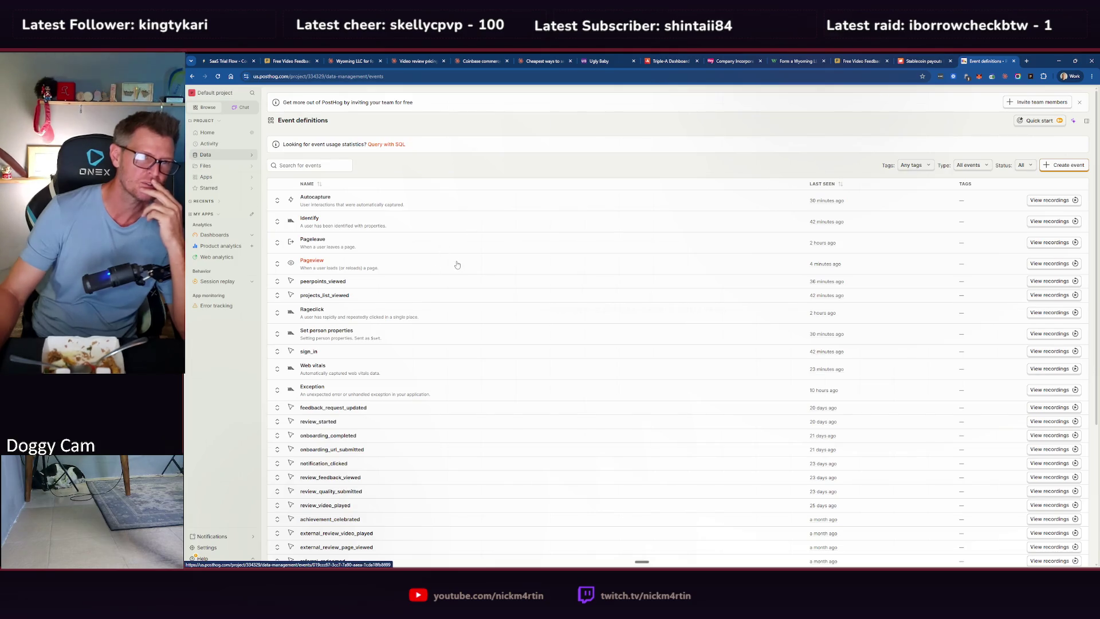
{"action": "scroll", "coordinate": [413, 258], "scroll_direction": "down", "scroll_amount": 1}
{"action": "scroll", "coordinate": [429, 230], "scroll_direction": "down", "scroll_amount": 1}
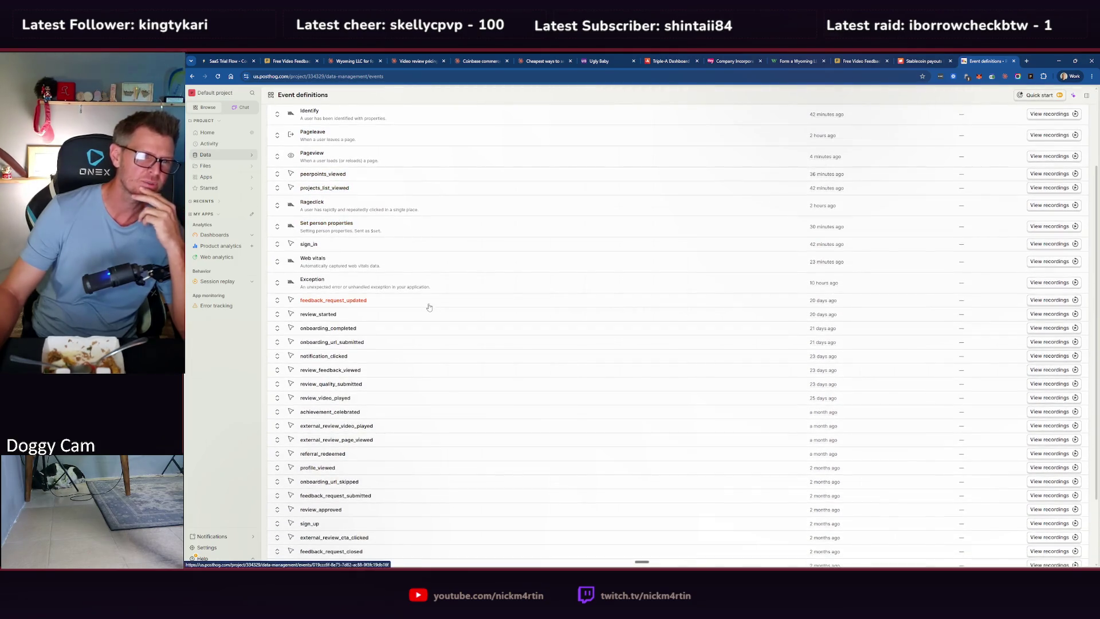
{"action": "scroll", "coordinate": [450, 385], "scroll_direction": "down", "scroll_amount": 3}
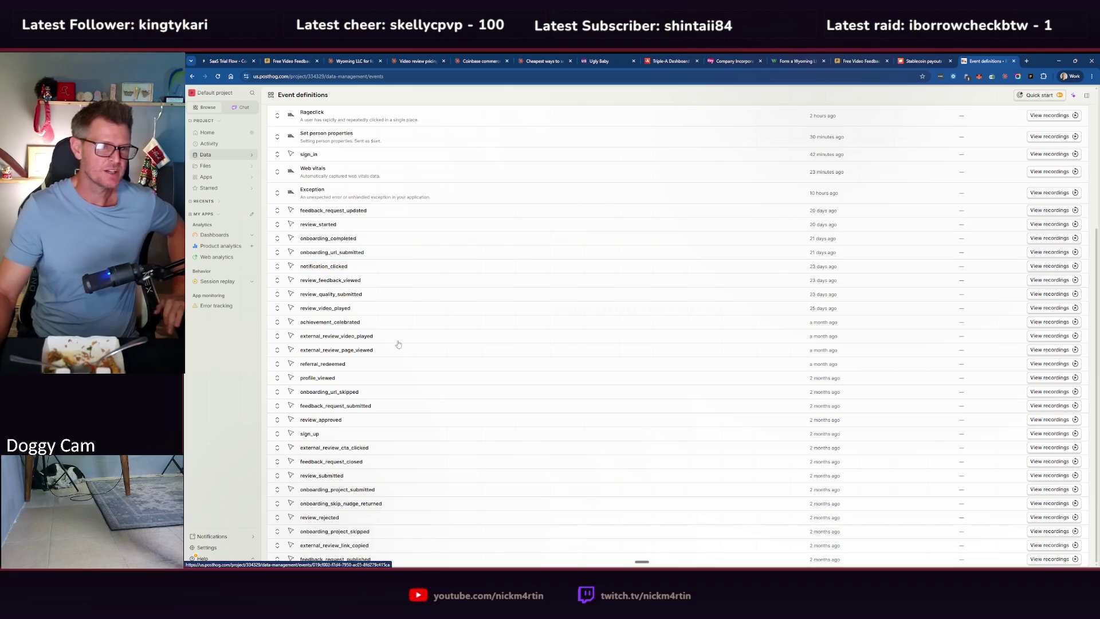
- Switch back to the PeerPull 'Free Video Feedback' tab
{"action": "left_click", "coordinate": [862, 61]}
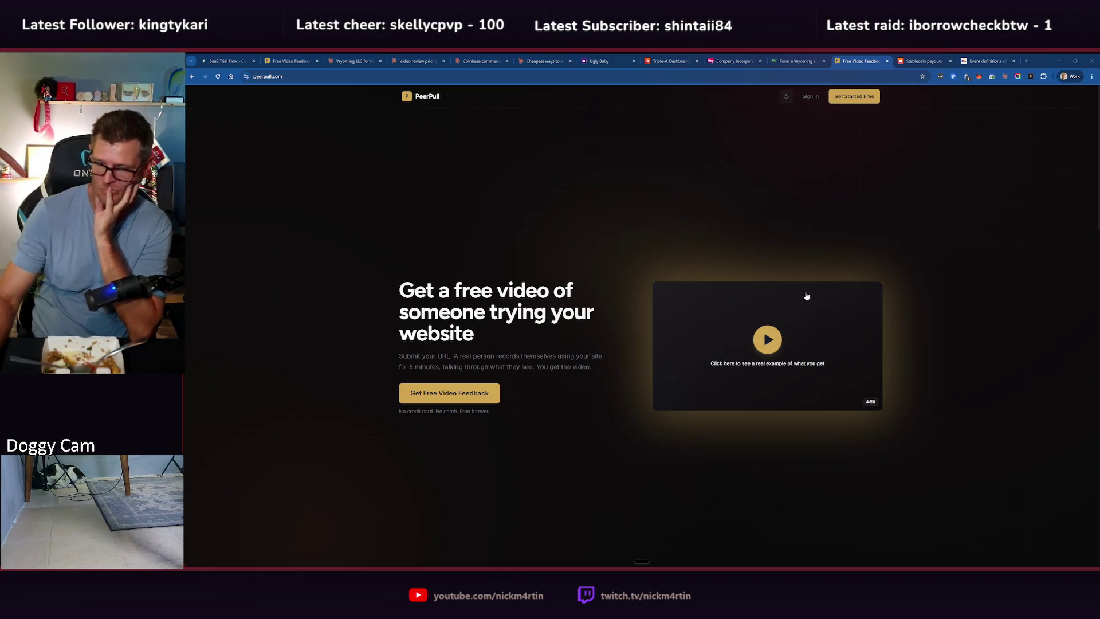
{"action": "scroll", "coordinate": [942, 295], "scroll_direction": "down", "scroll_amount": 2}
{"action": "scroll", "coordinate": [941, 296], "scroll_direction": "down", "scroll_amount": 10}
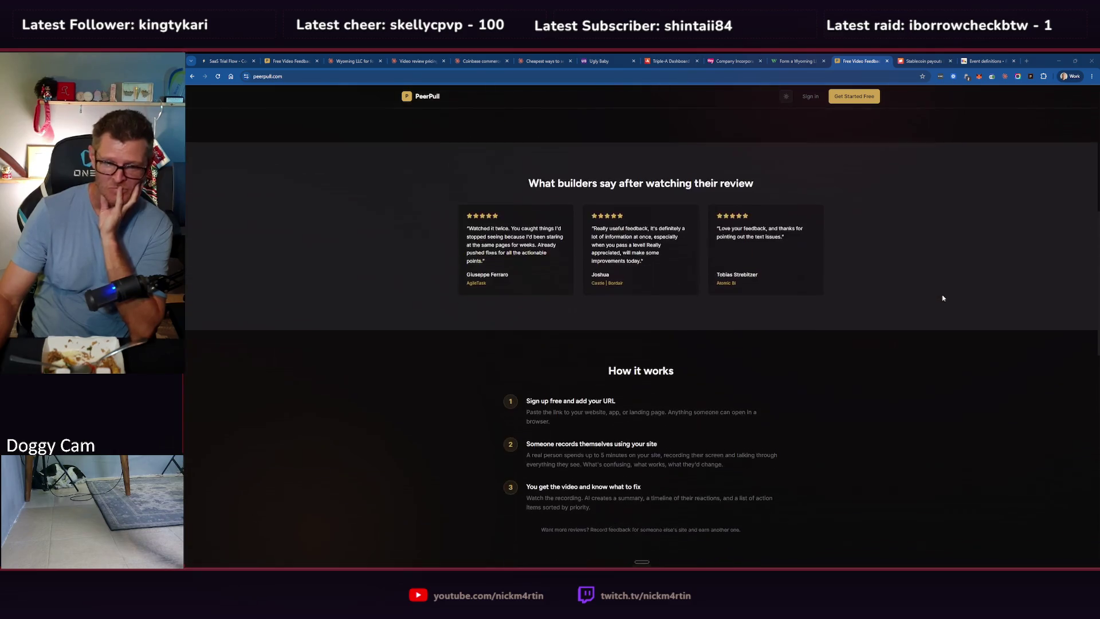
{"action": "scroll", "coordinate": [943, 296], "scroll_direction": "down", "scroll_amount": 7}
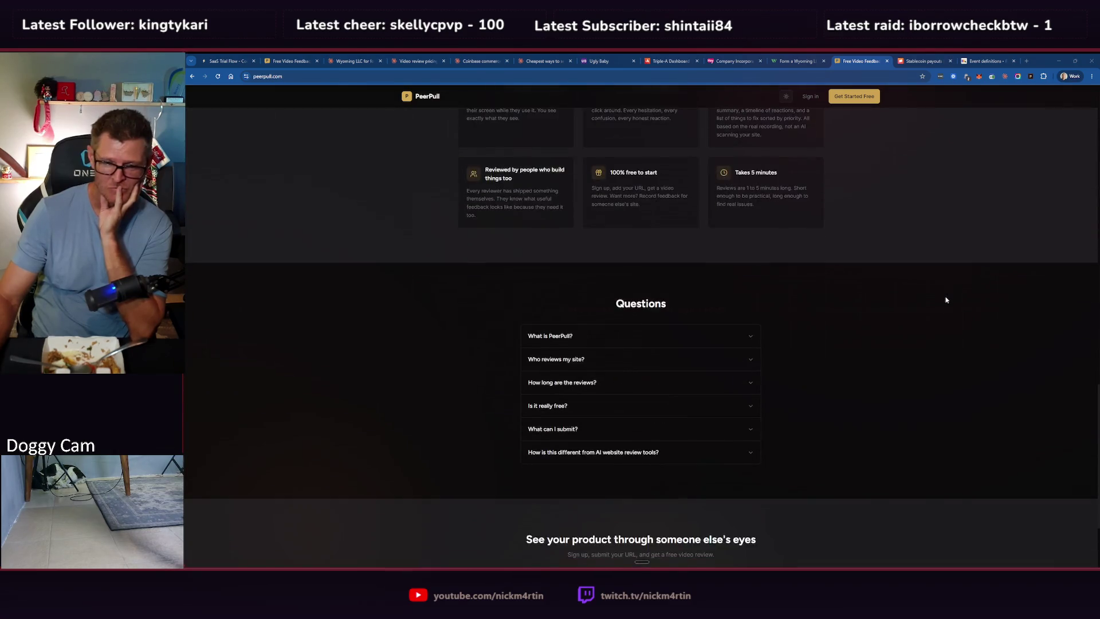
{"action": "scroll", "coordinate": [928, 293], "scroll_direction": "up", "scroll_amount": 18}
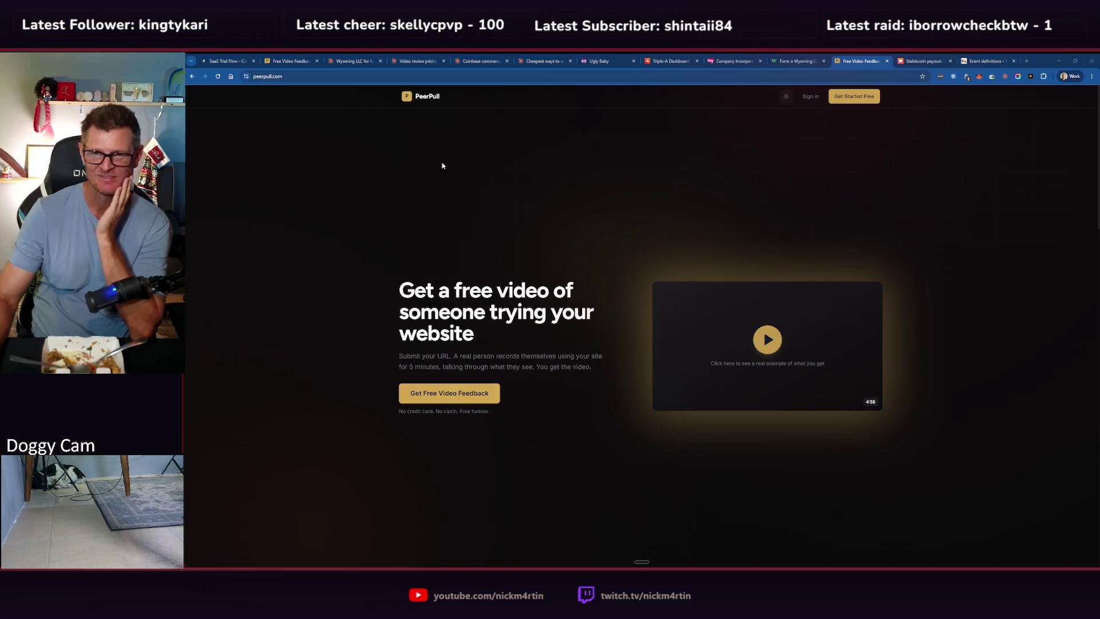
- In SaaS Trial Flow, open the CRM Overview, then the Email Conversations page
{"action": "left_click", "coordinate": [222, 61]}
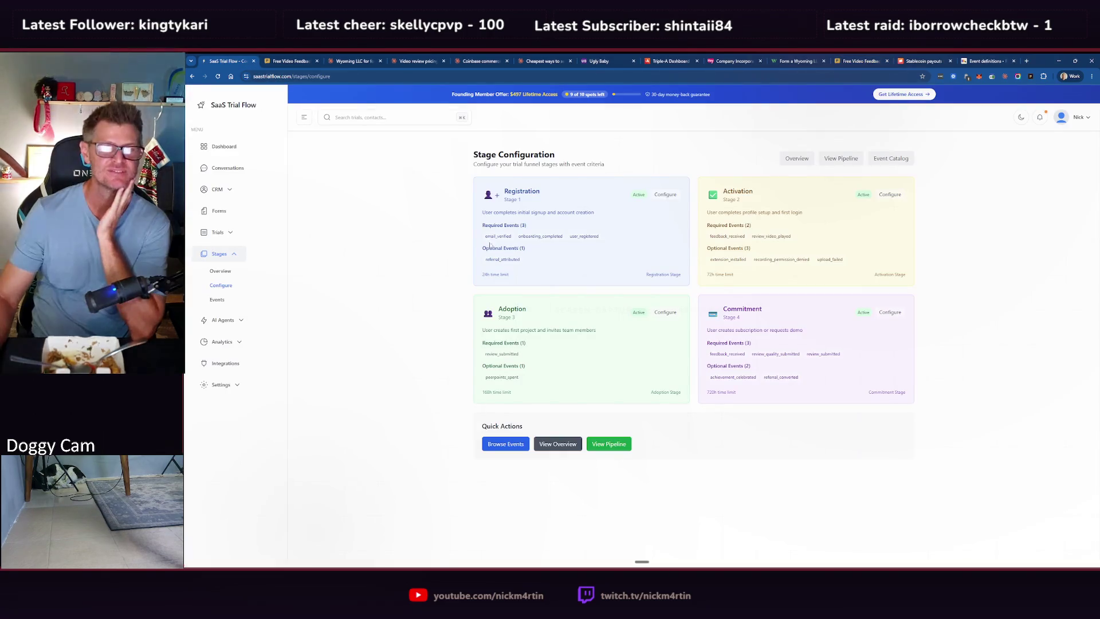
{"action": "left_click", "coordinate": [217, 190]}
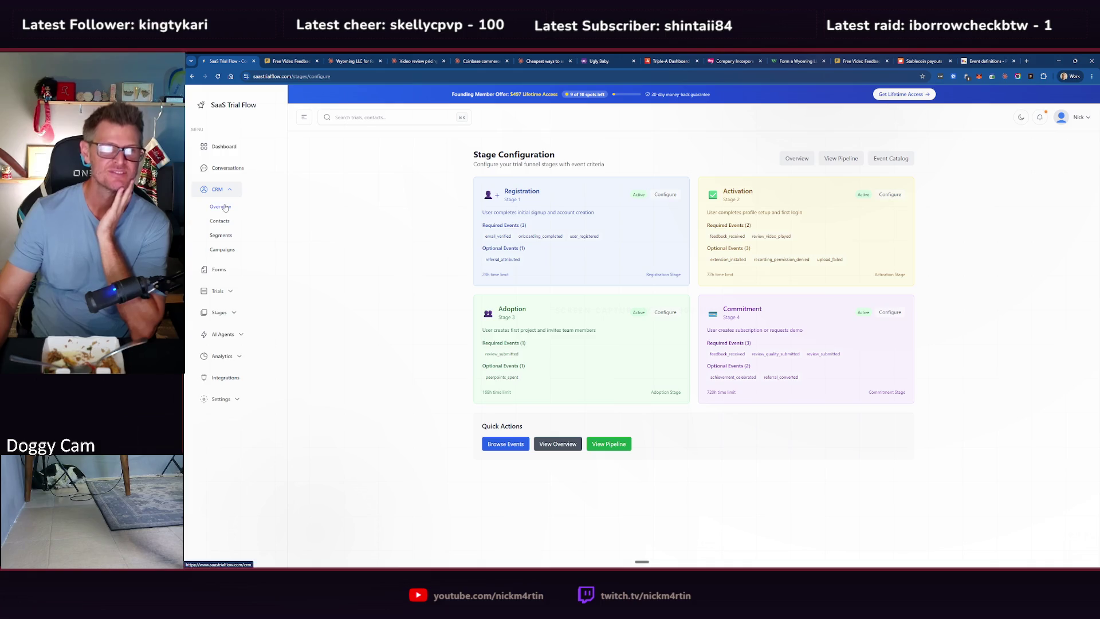
{"action": "left_click", "coordinate": [225, 208]}
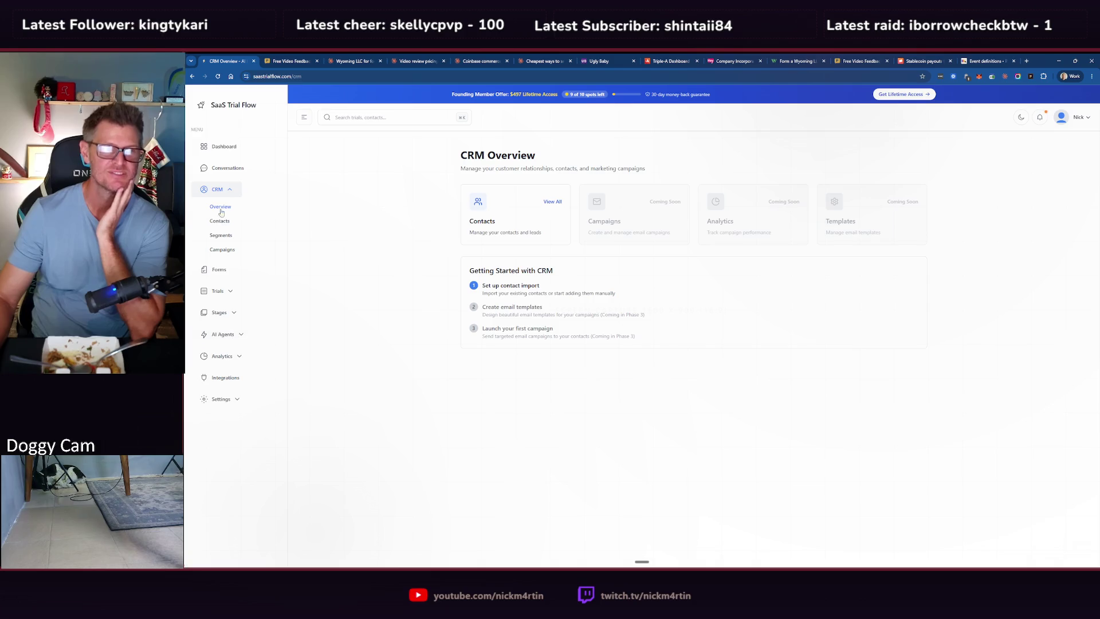
{"action": "left_click", "coordinate": [222, 170]}
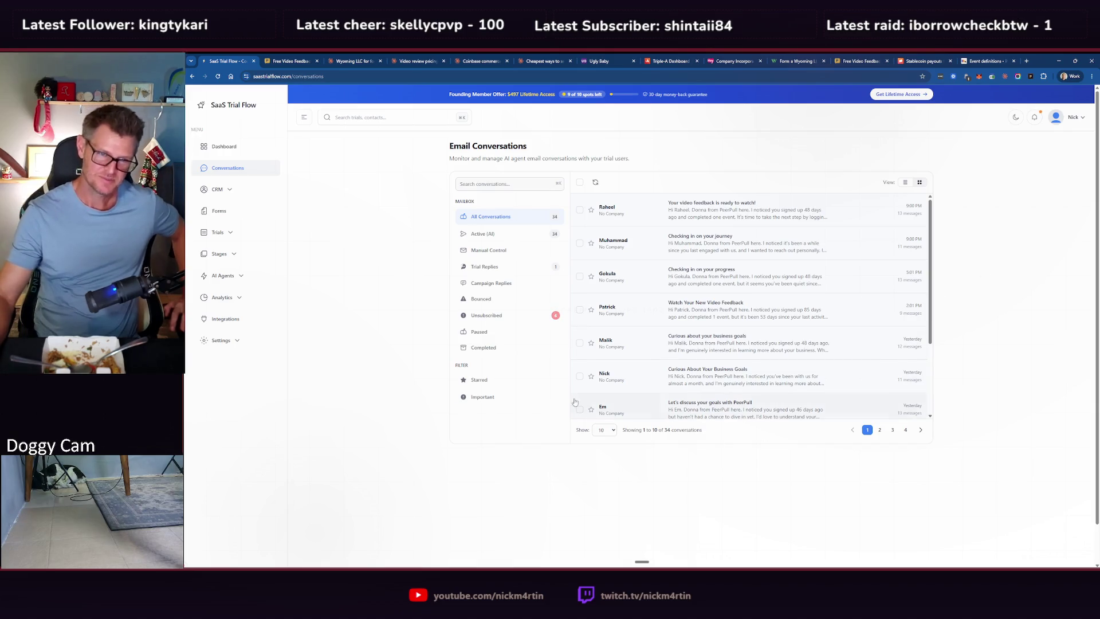
- Filter the email conversations to the Unsubscribed mailbox, leaving 6 threads
{"action": "scroll", "coordinate": [756, 344], "scroll_direction": "down", "scroll_amount": 3}
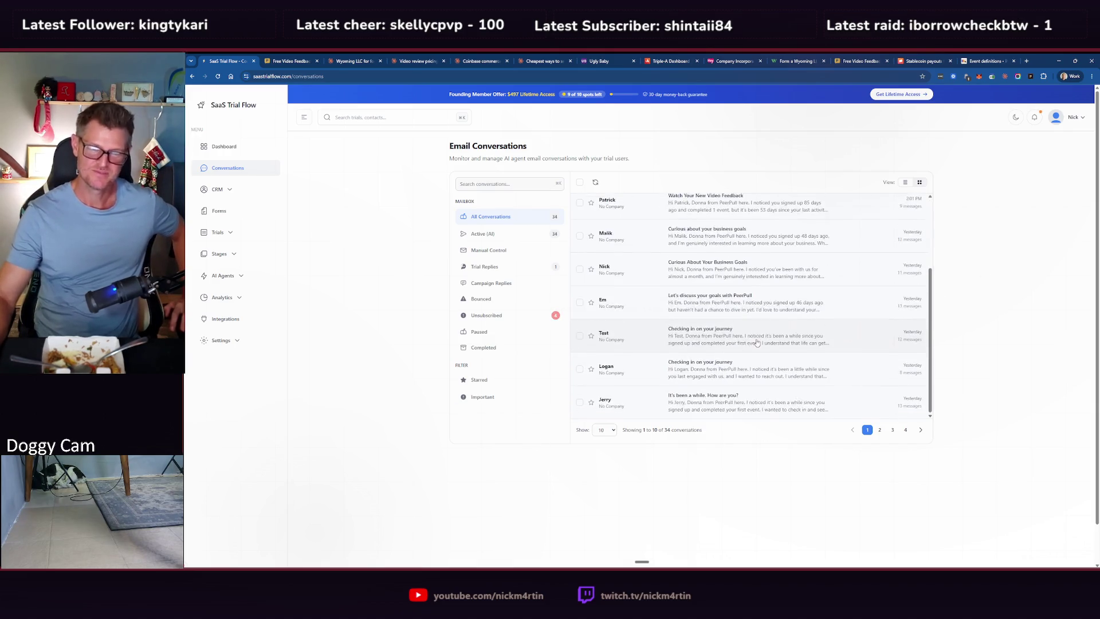
{"action": "scroll", "coordinate": [763, 343], "scroll_direction": "up", "scroll_amount": 5}
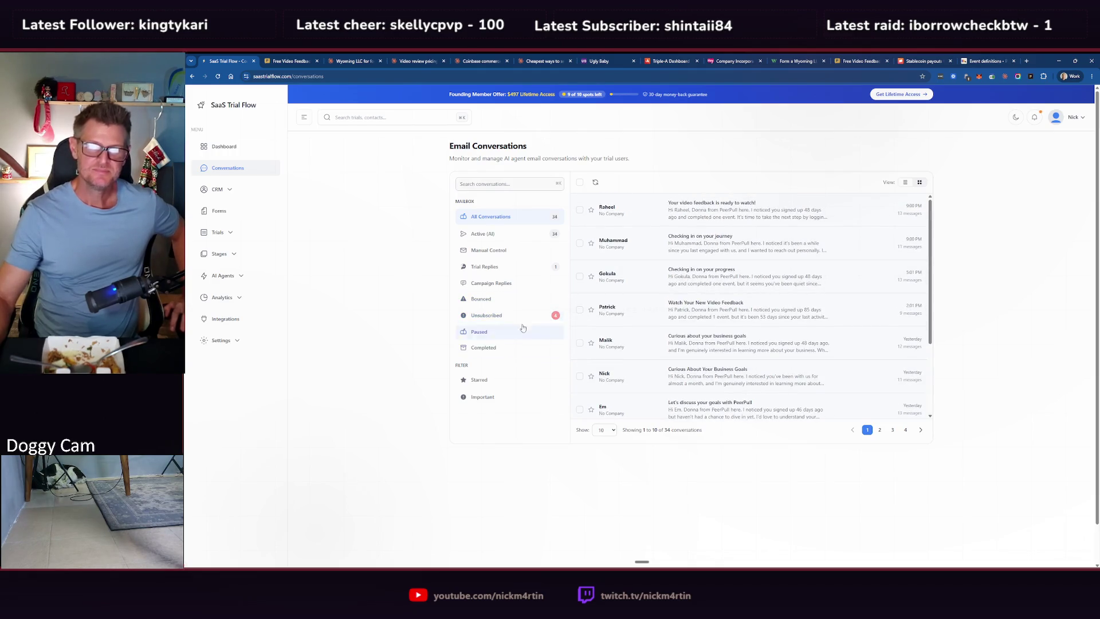
{"action": "left_click", "coordinate": [506, 272]}
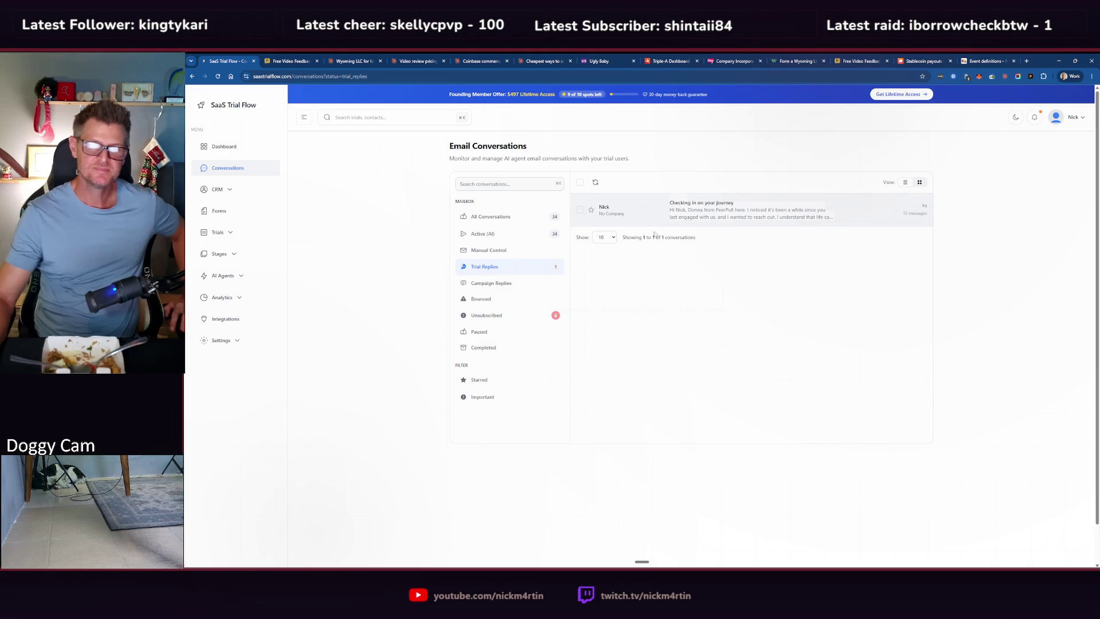
{"action": "left_click", "coordinate": [507, 315]}
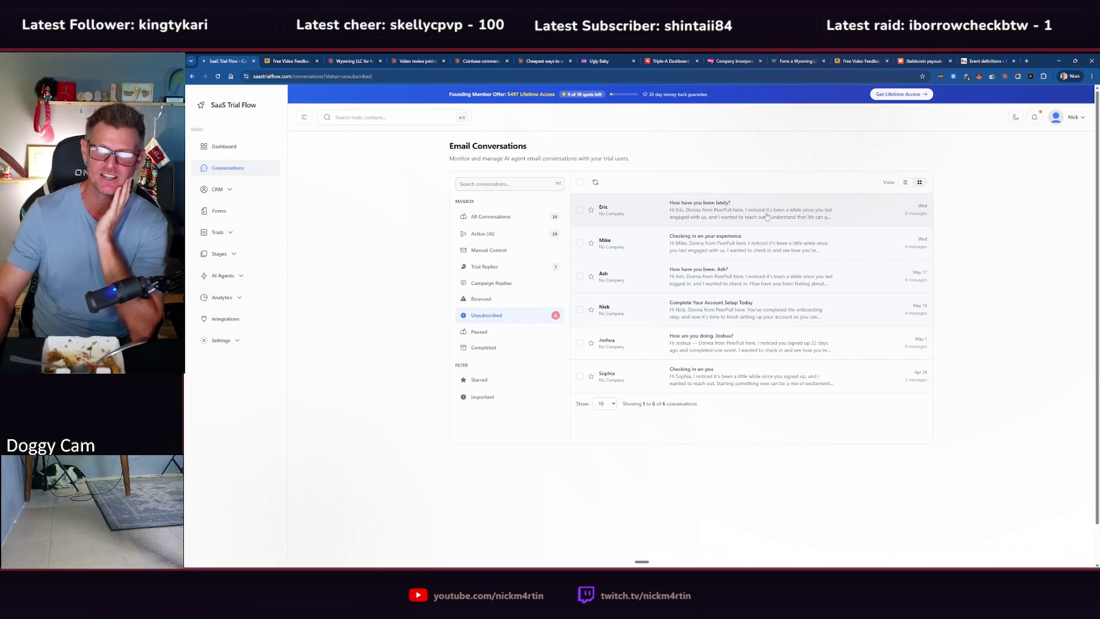
- Open the top unsubscribed user's thread and scroll through its AI-agent emails
{"action": "left_click", "coordinate": [869, 224]}
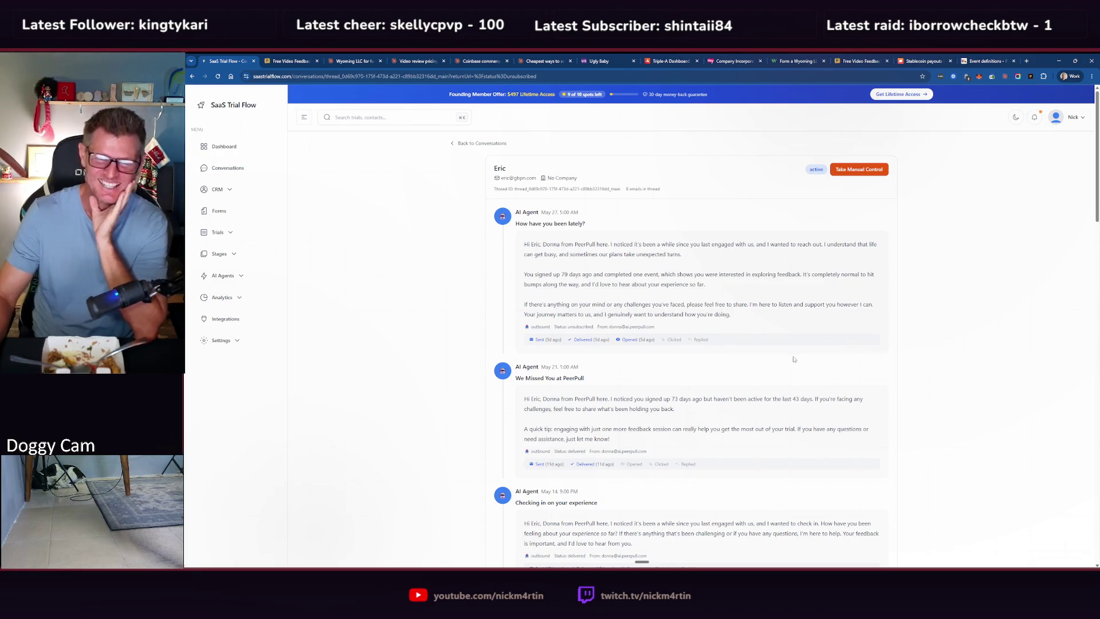
{"action": "scroll", "coordinate": [765, 342], "scroll_direction": "down", "scroll_amount": 5}
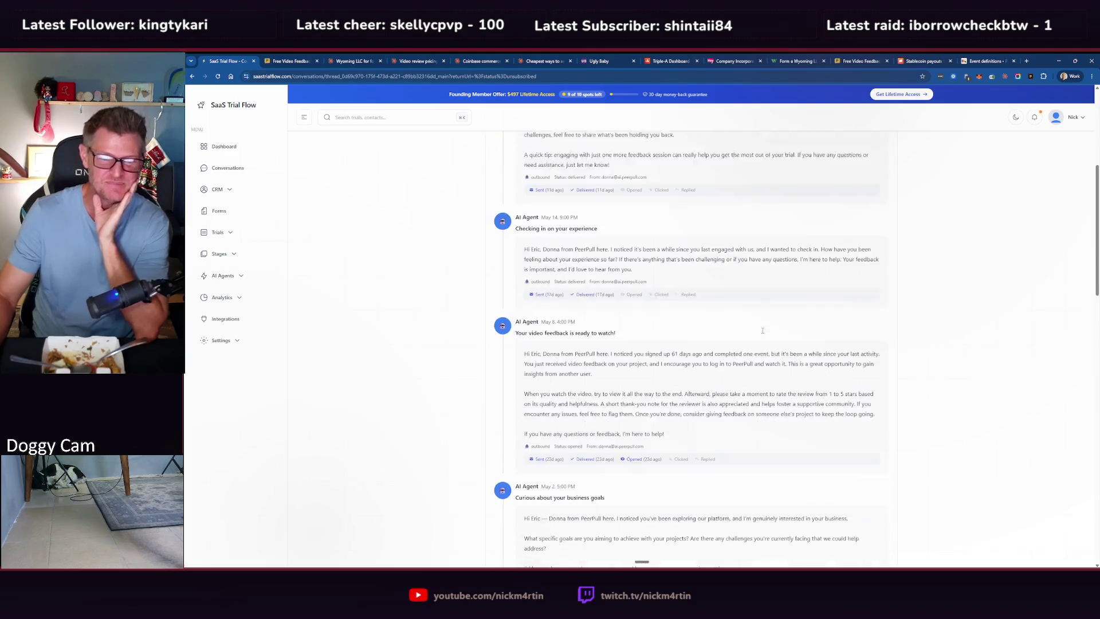
{"action": "scroll", "coordinate": [761, 332], "scroll_direction": "down", "scroll_amount": 15}
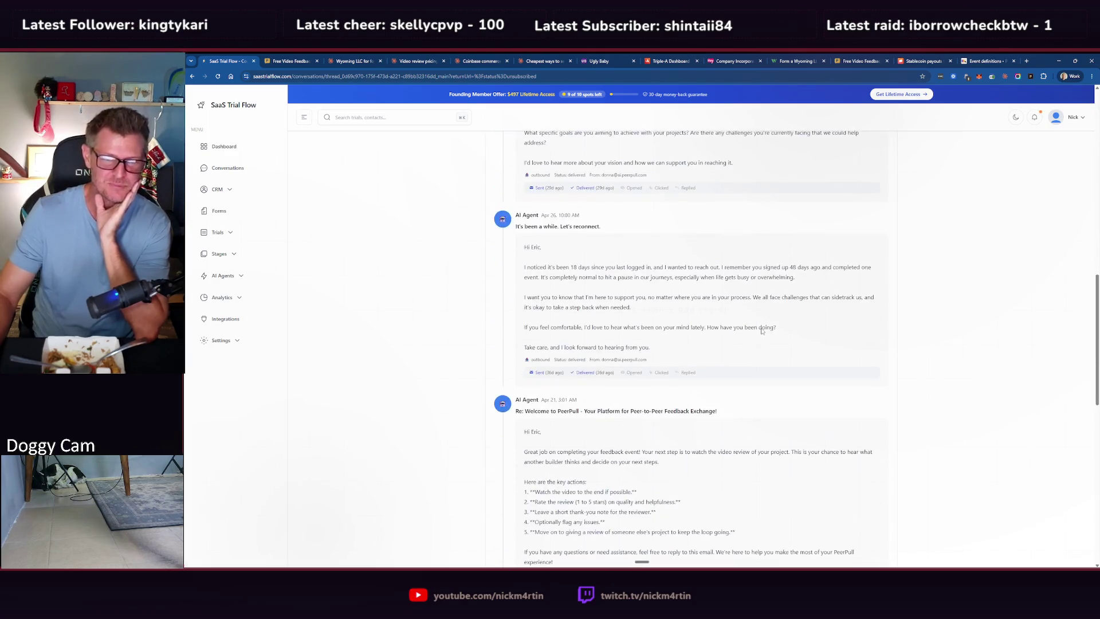
{"action": "scroll", "coordinate": [761, 331], "scroll_direction": "down", "scroll_amount": 6}
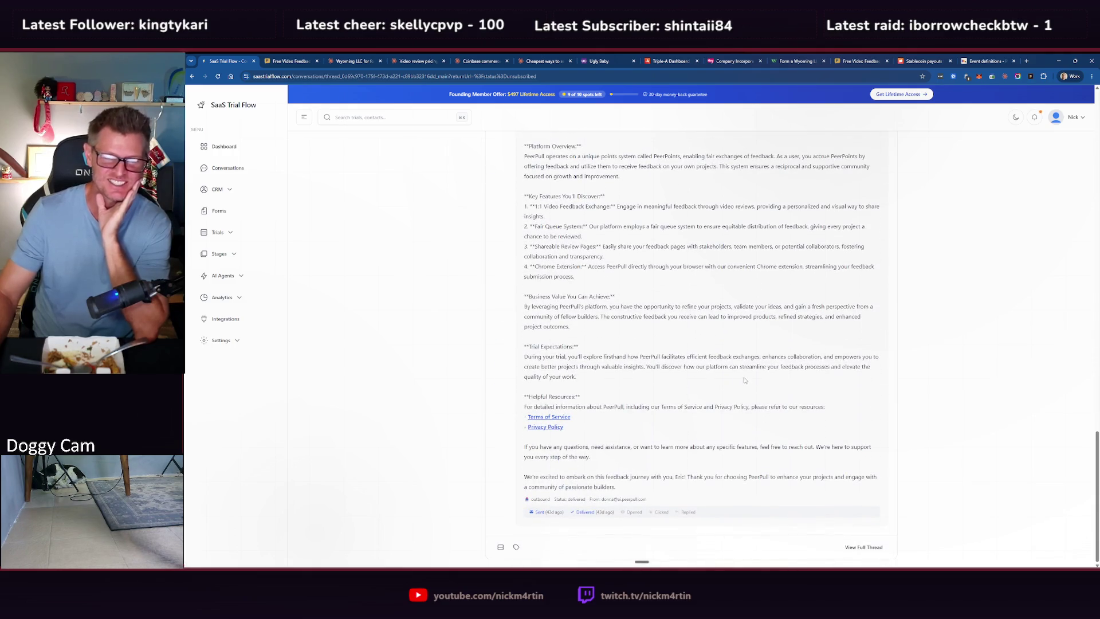
{"action": "scroll", "coordinate": [724, 365], "scroll_direction": "up", "scroll_amount": 4}
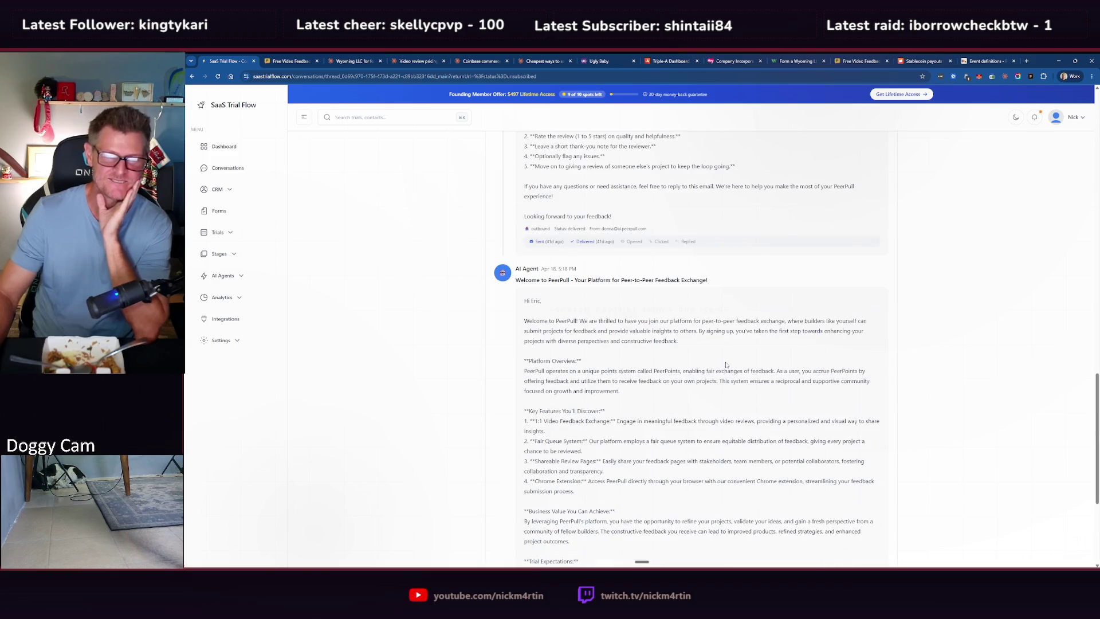
{"action": "scroll", "coordinate": [726, 364], "scroll_direction": "up", "scroll_amount": 15}
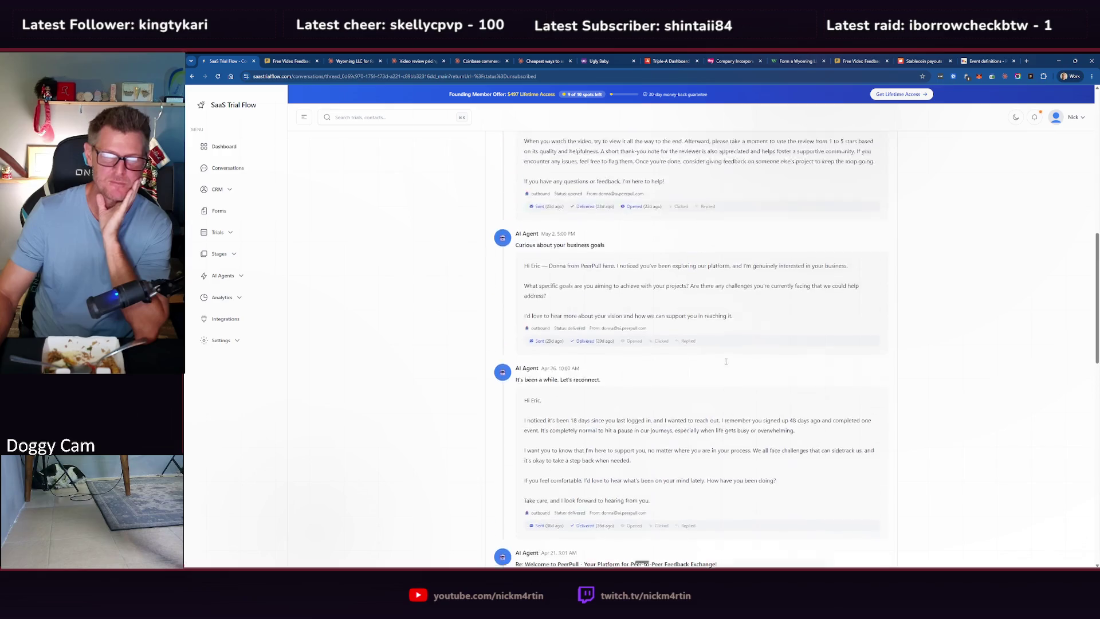
{"action": "scroll", "coordinate": [725, 361], "scroll_direction": "up", "scroll_amount": 4}
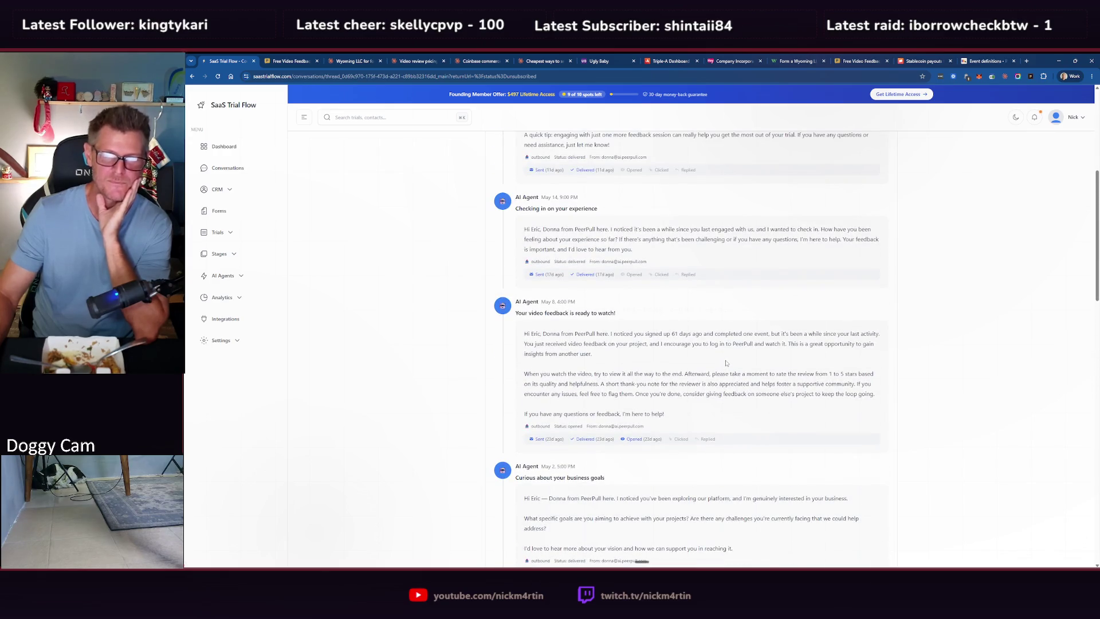
{"action": "scroll", "coordinate": [726, 364], "scroll_direction": "up", "scroll_amount": 3}
{"action": "scroll", "coordinate": [726, 363], "scroll_direction": "up", "scroll_amount": 2}
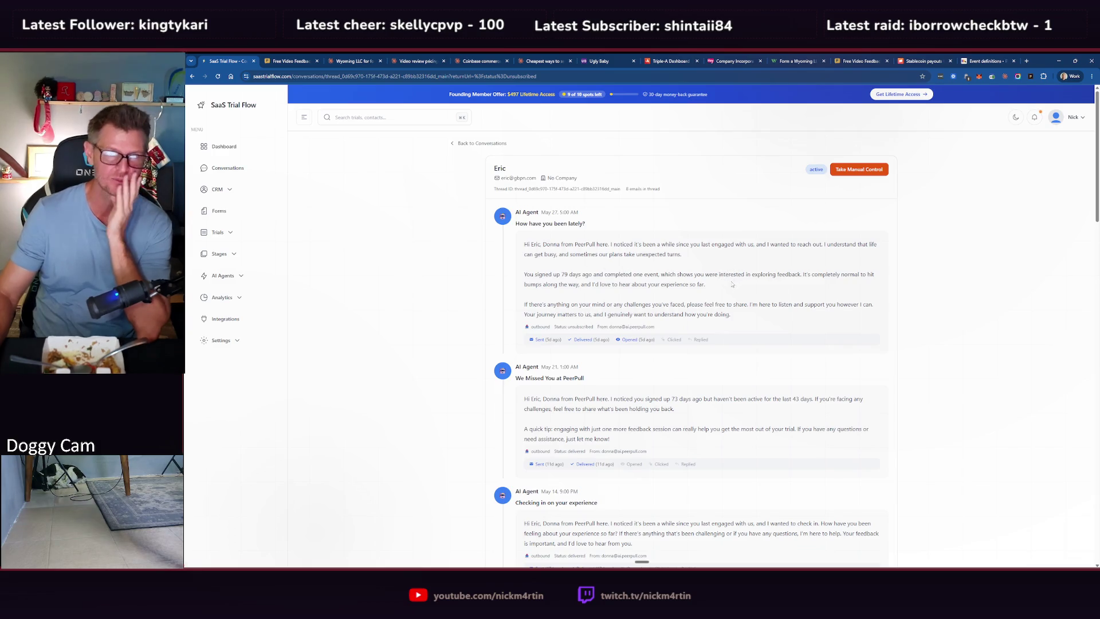
- Return to the unsubscribed list, briefly revisit the thread, and expand Settings in the sidebar
{"action": "left_click", "coordinate": [466, 146]}
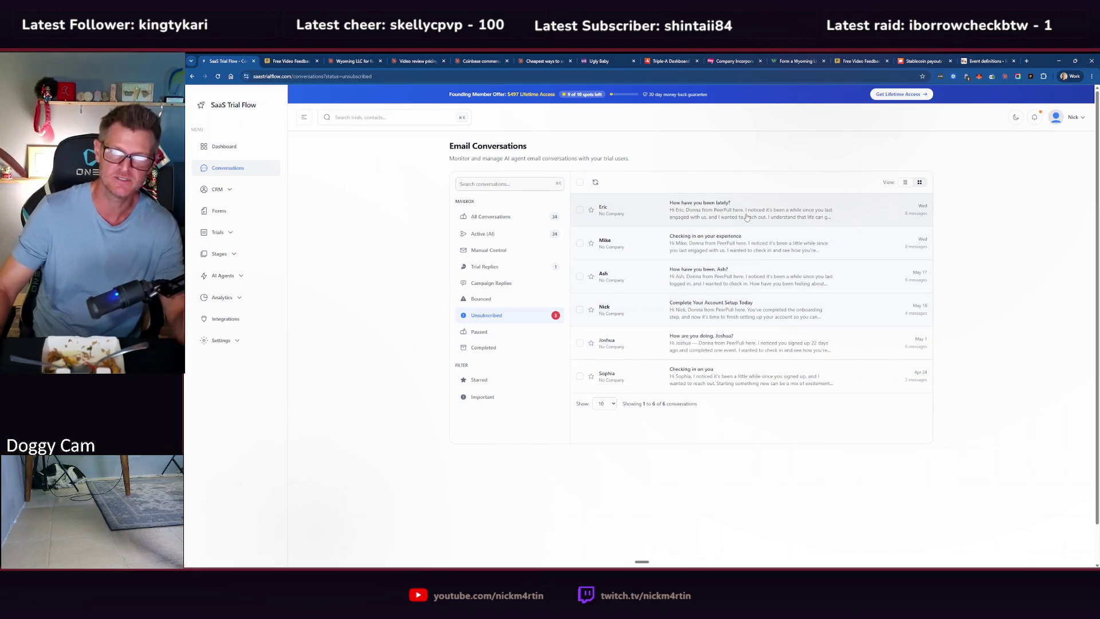
{"action": "left_click", "coordinate": [702, 342]}
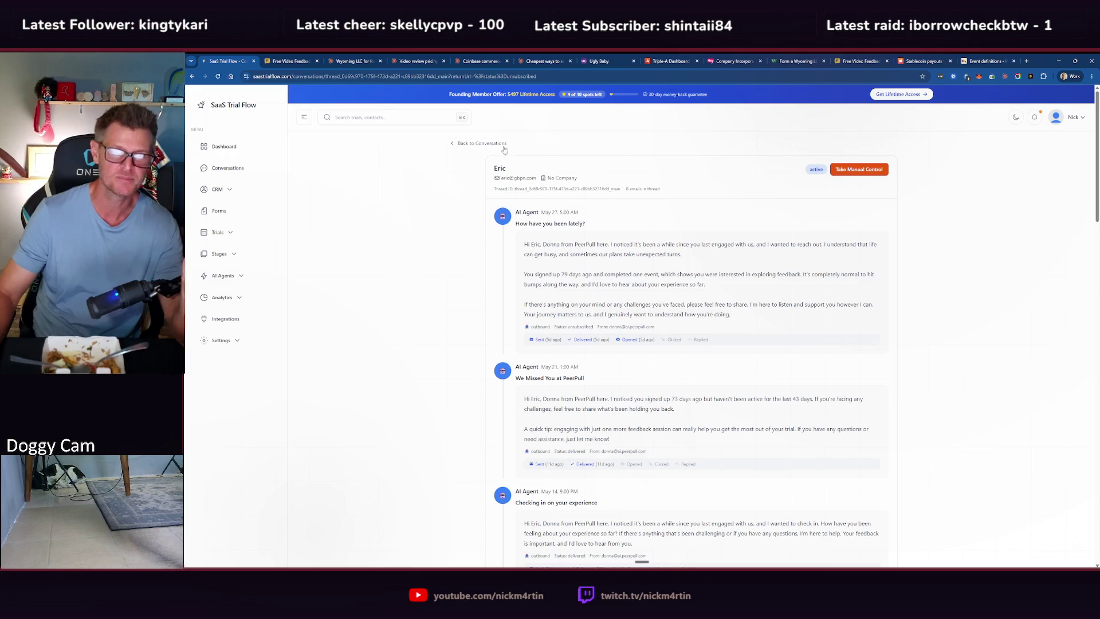
{"action": "left_click", "coordinate": [474, 144]}
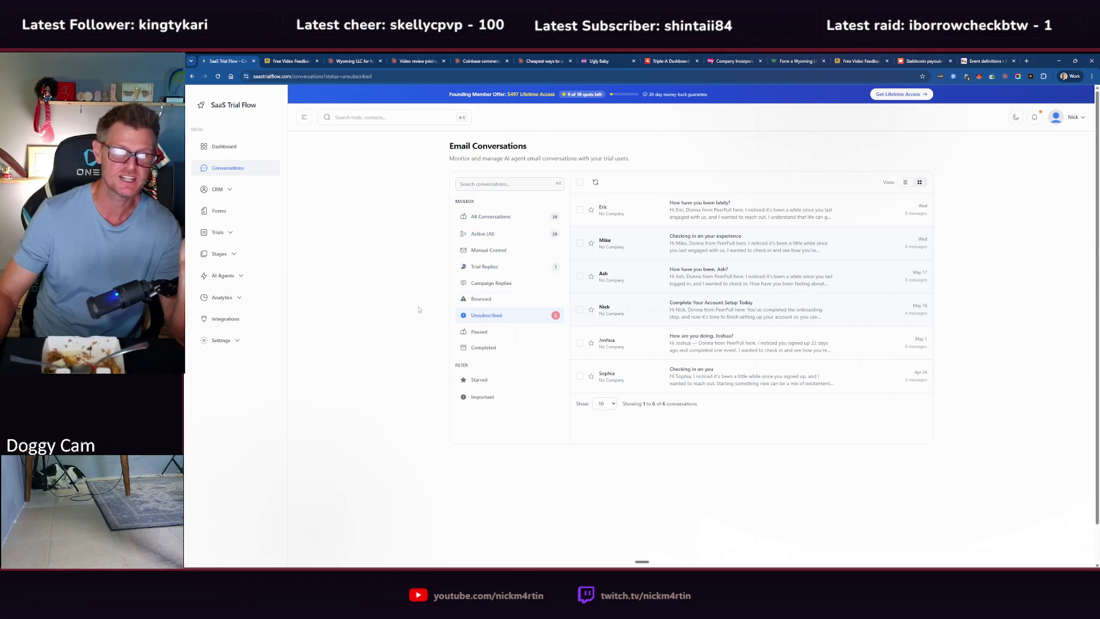
{"action": "left_click", "coordinate": [221, 341]}
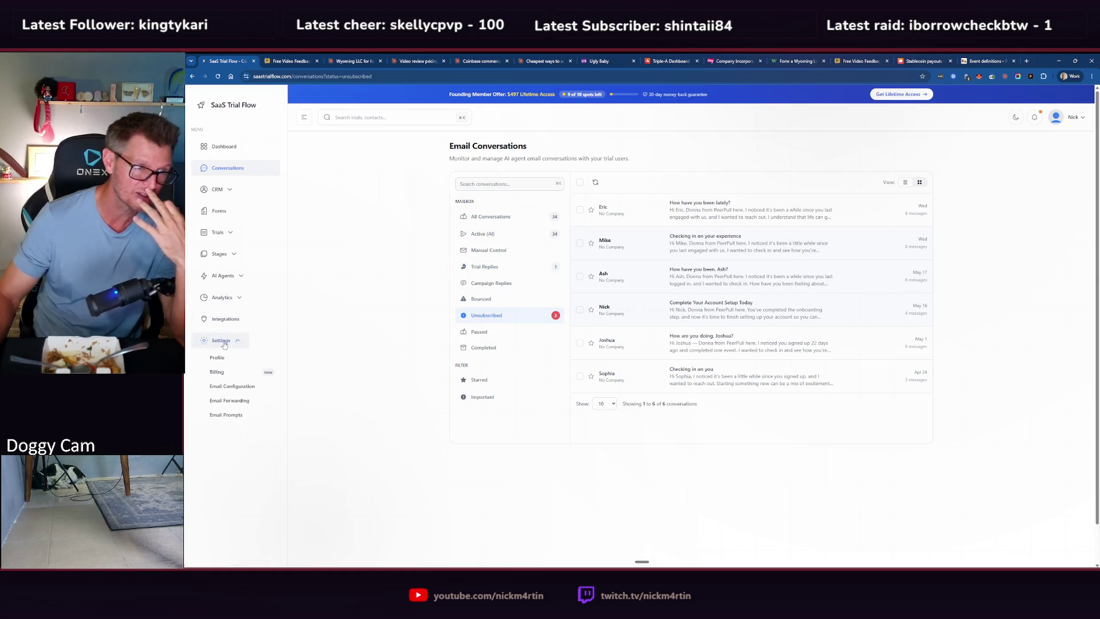
{"action": "left_click", "coordinate": [233, 417]}
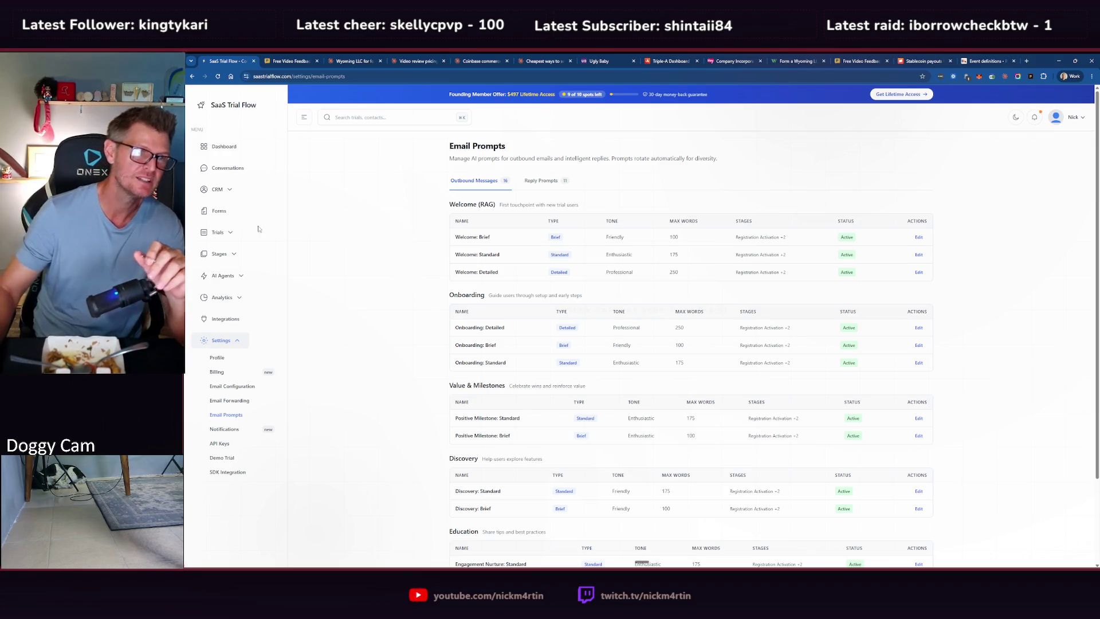
{"action": "left_click", "coordinate": [192, 77]}
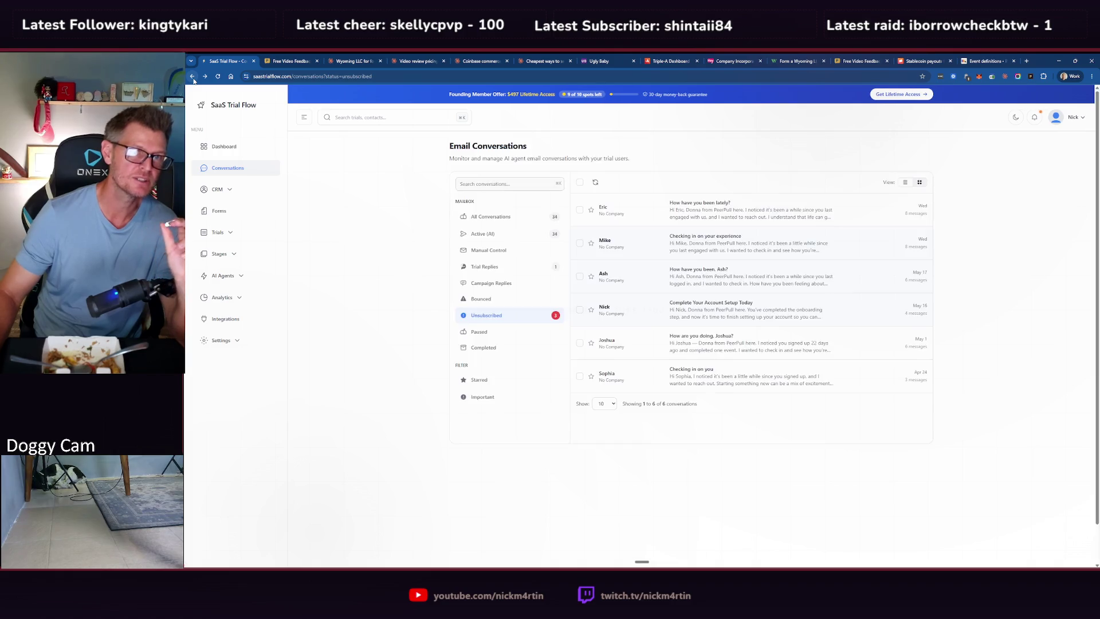
{"action": "left_click", "coordinate": [613, 214]}
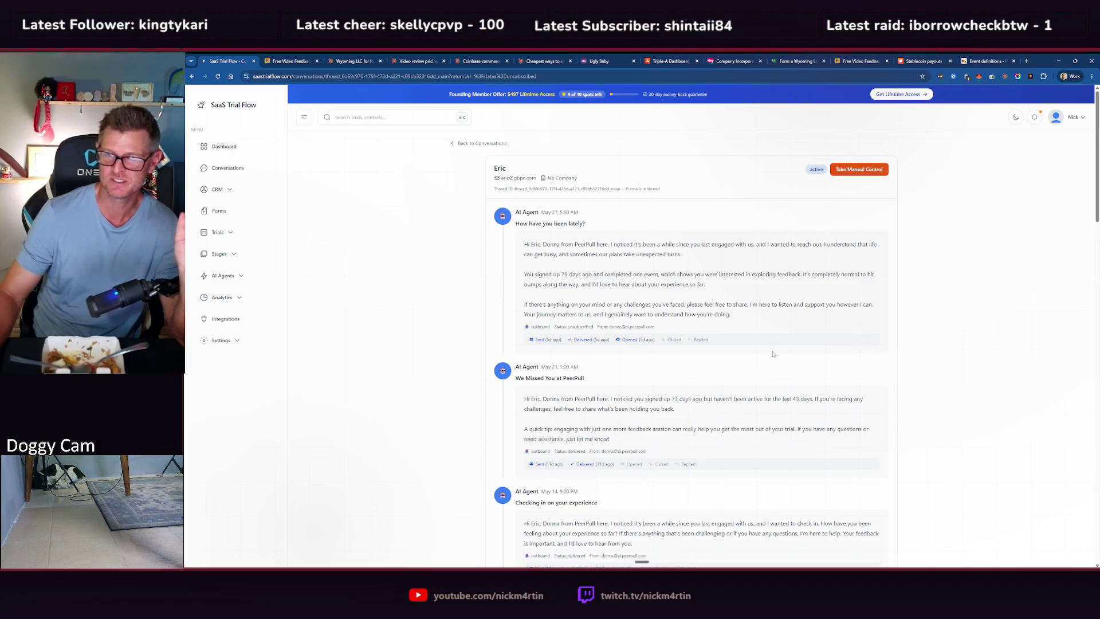
- Scroll the thread, select the latest email's text, then switch to the PeerPull tab
{"action": "scroll", "coordinate": [773, 354], "scroll_direction": "down", "scroll_amount": 2}
{"action": "scroll", "coordinate": [772, 355], "scroll_direction": "up", "scroll_amount": 2}
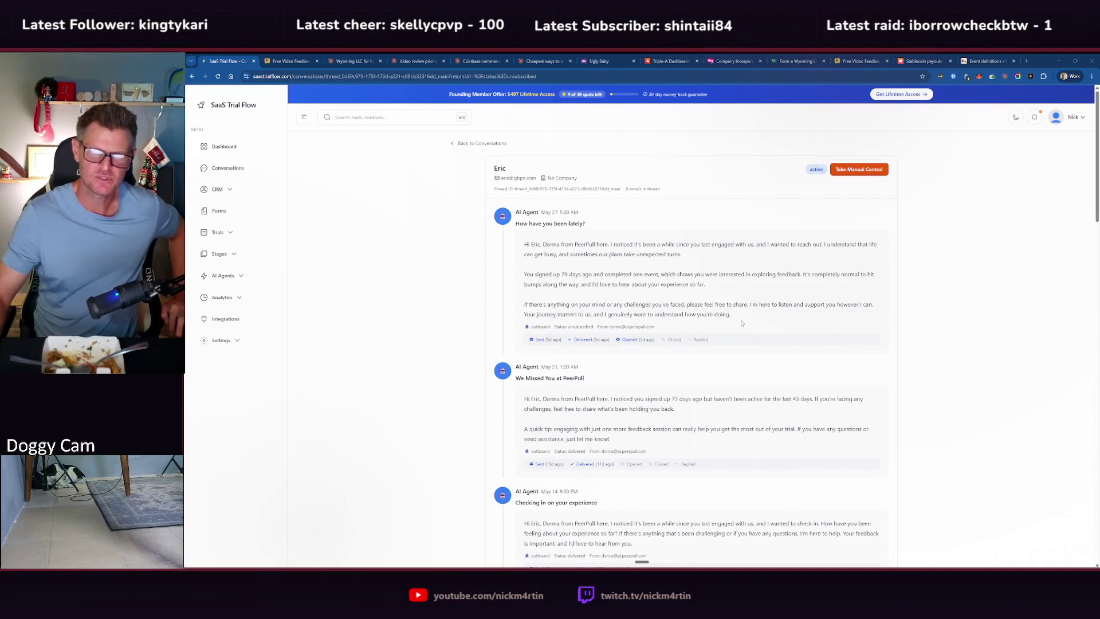
{"action": "left_click_drag", "start_coordinate": [741, 323], "coordinate": [523, 242]}
{"action": "left_click", "coordinate": [631, 269]}
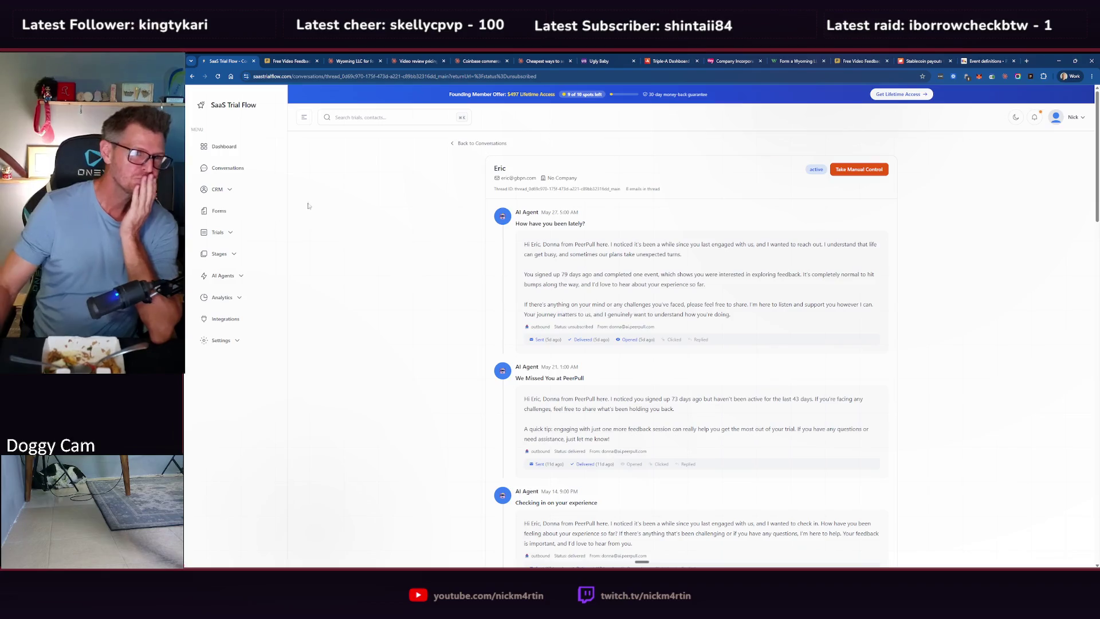
{"action": "left_click", "coordinate": [872, 63]}
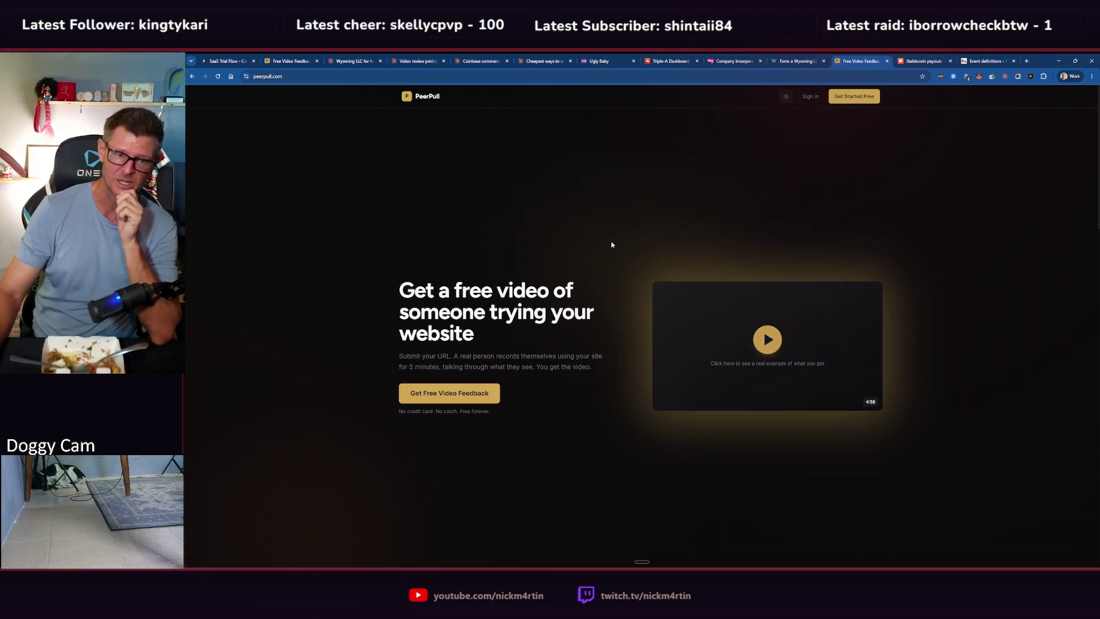
{"action": "scroll", "coordinate": [543, 252], "scroll_direction": "down", "scroll_amount": 2}
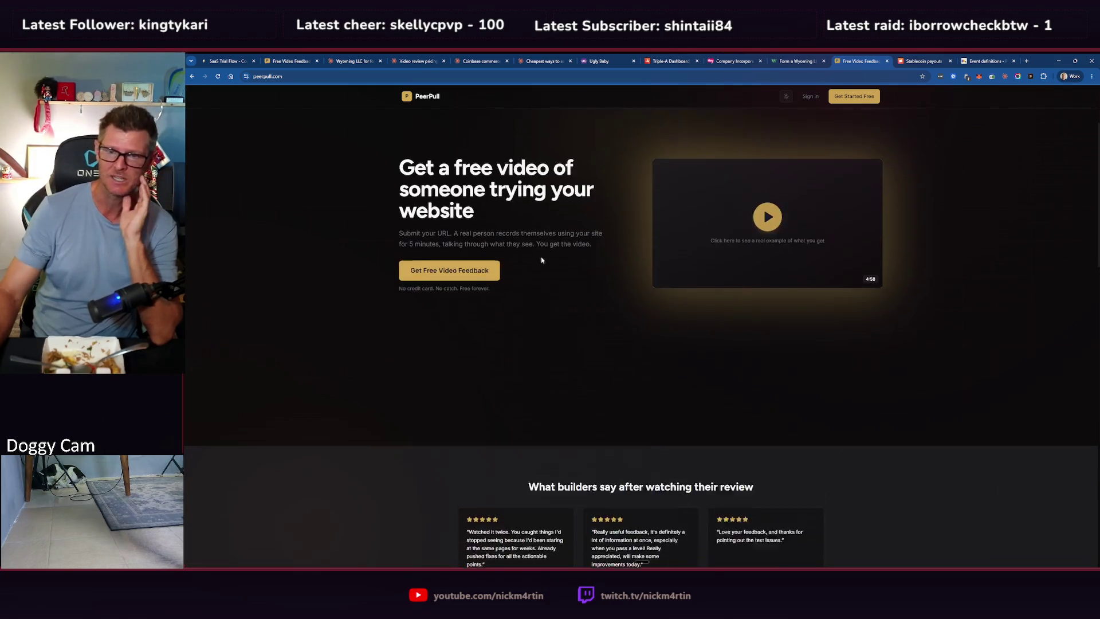
{"action": "scroll", "coordinate": [540, 256], "scroll_direction": "up", "scroll_amount": 2}
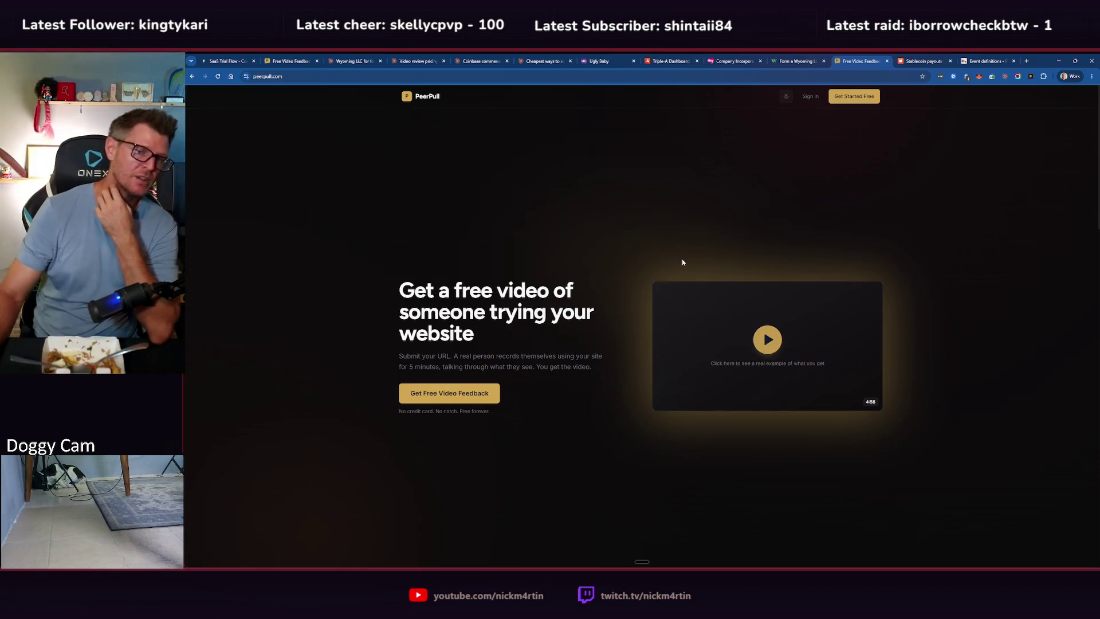
{"action": "triple_click", "coordinate": [378, 285]}
{"action": "left_click", "coordinate": [532, 224]}
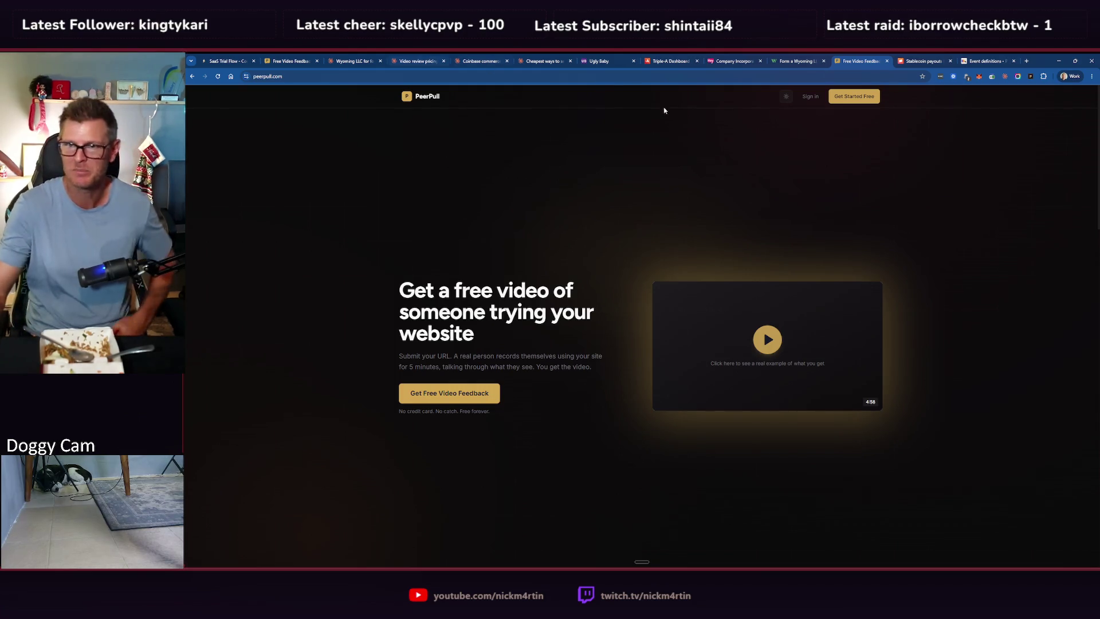
- Open a new Chrome tab on the Google start page, then Alt+Tab away
{"action": "left_click", "coordinate": [1026, 63]}
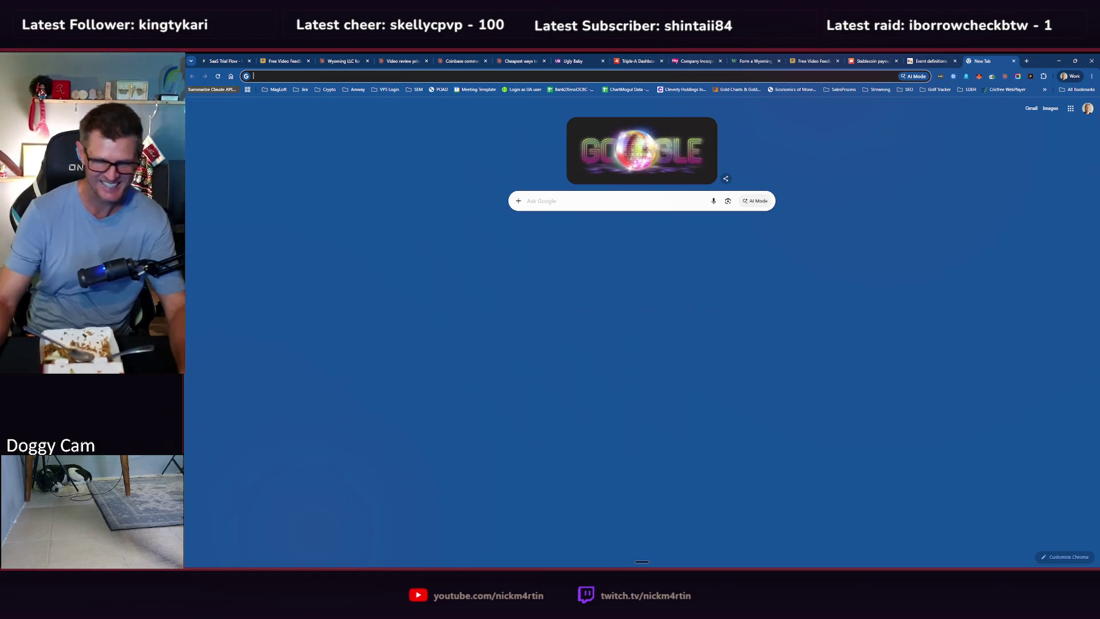
{"action": "key", "text": "alt+Tab"}
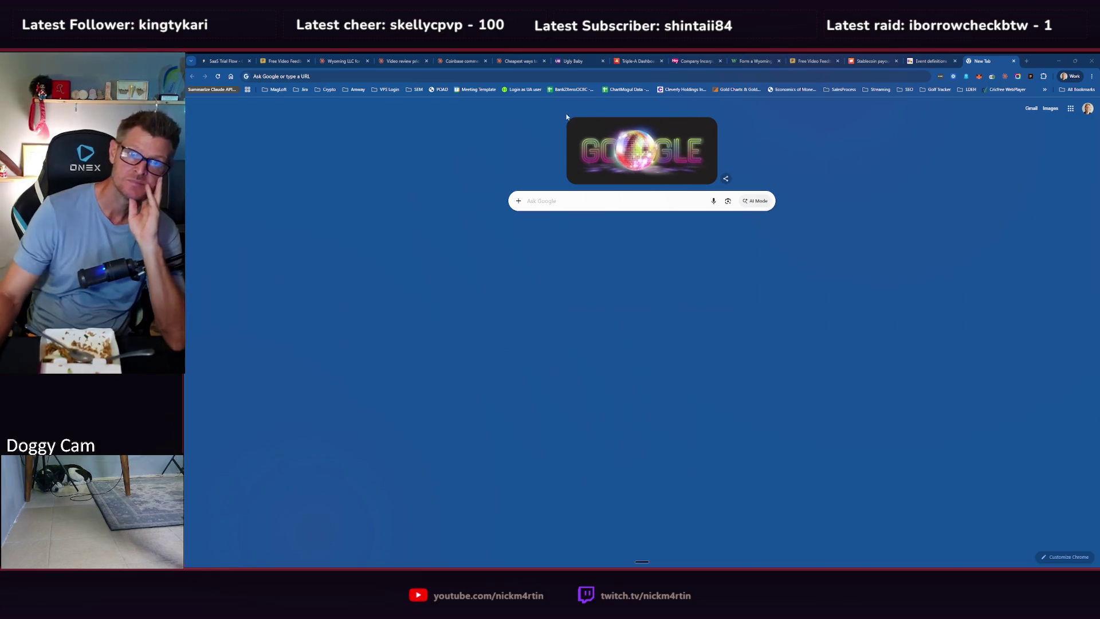
- Search Google for 'winningads' and open the WinningAds website
{"action": "left_click", "coordinate": [554, 75]}
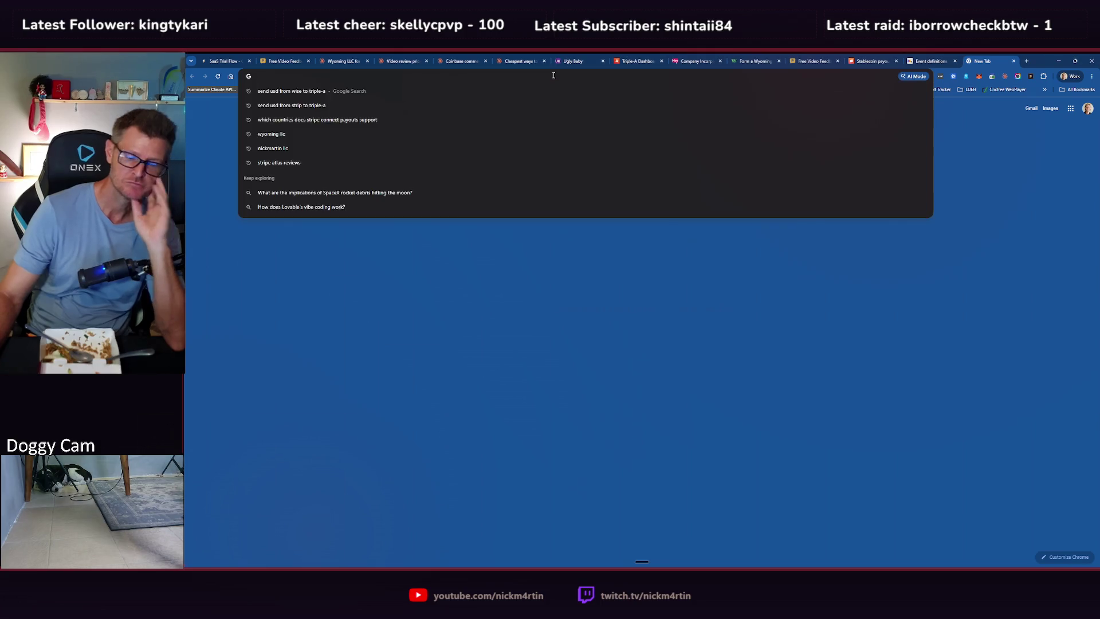
{"action": "type", "text": "winningads"}
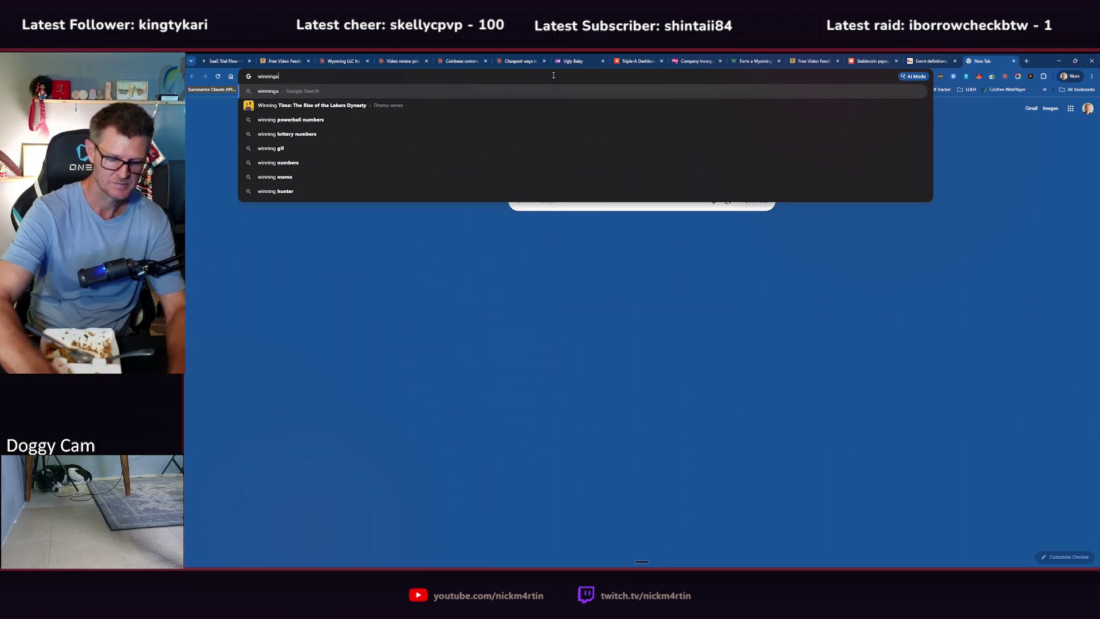
{"action": "key", "text": "Return"}
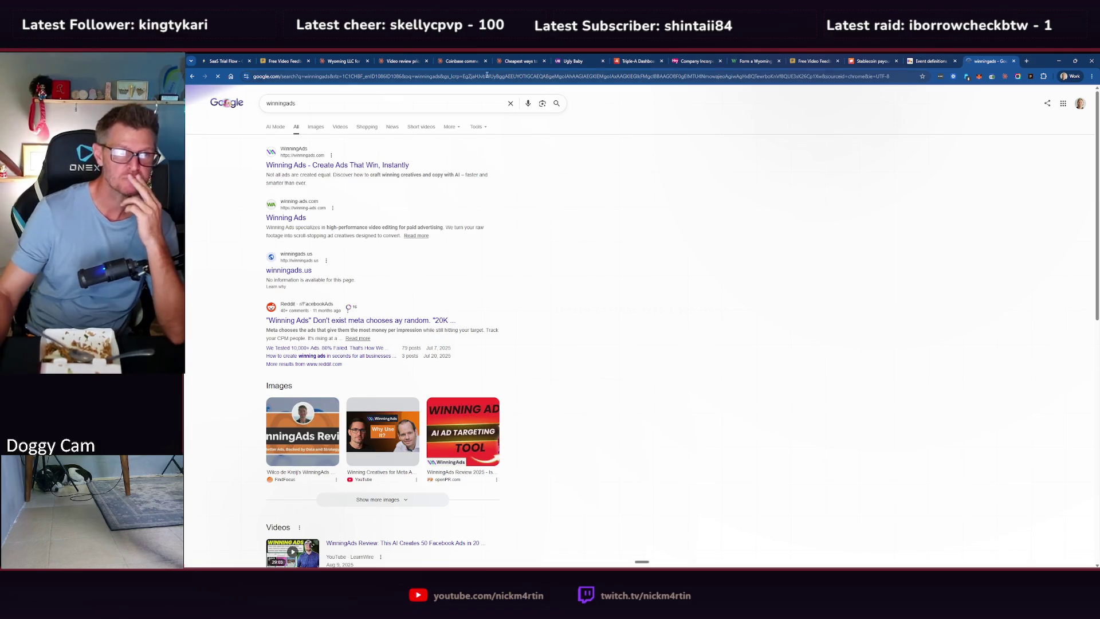
{"action": "left_click", "coordinate": [347, 166]}
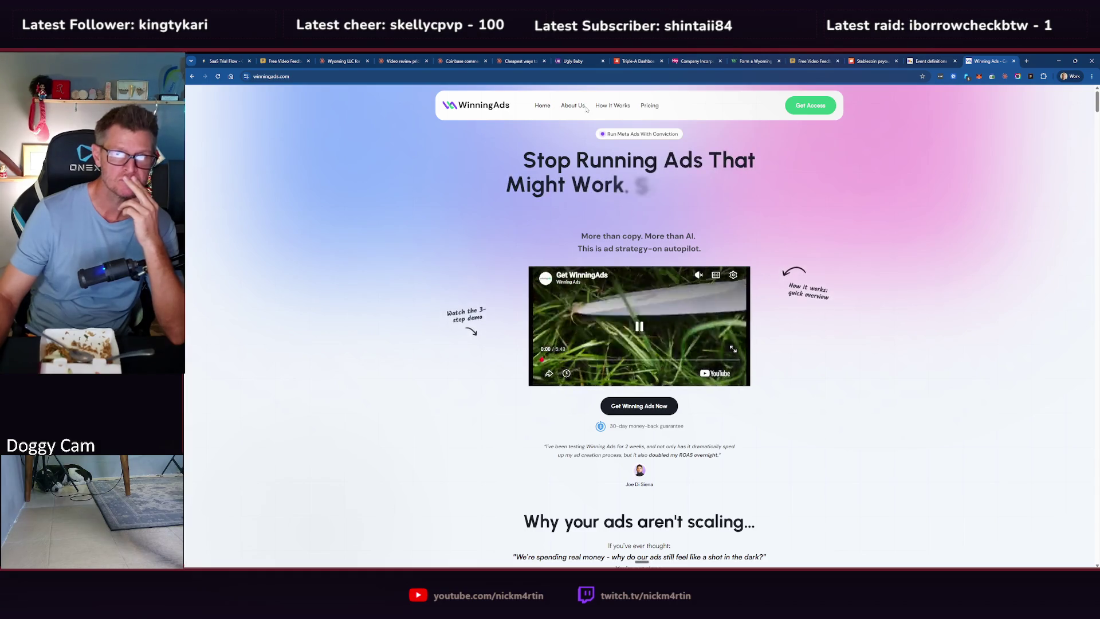
- Read the pricing plans, Pro $99/month and Agency $299/month, down to the closing offer
{"action": "left_click", "coordinate": [800, 113]}
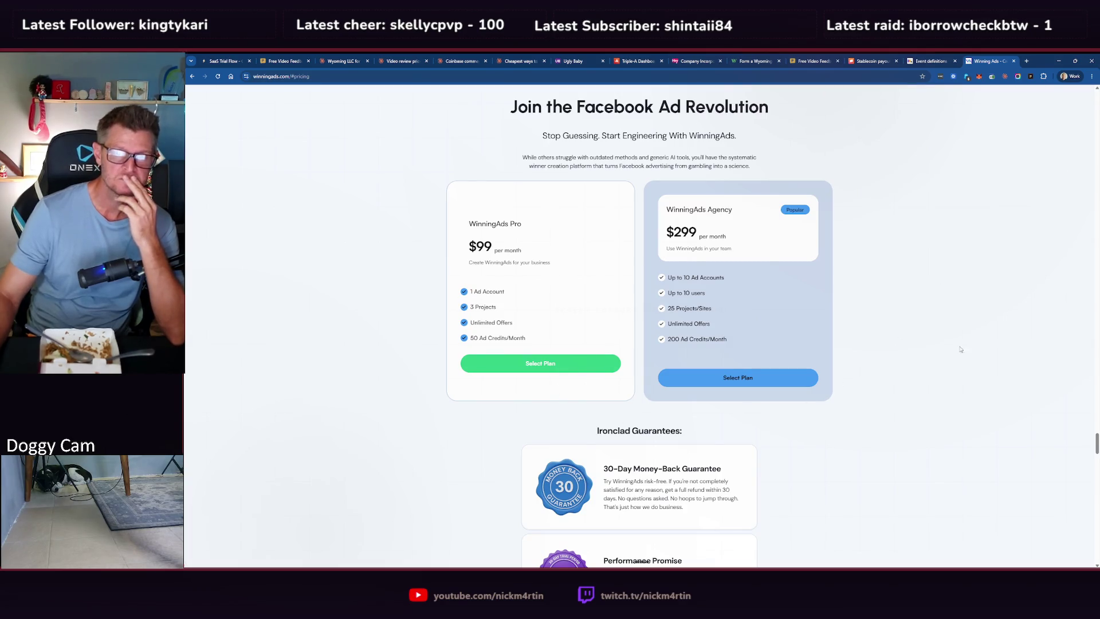
{"action": "scroll", "coordinate": [859, 409], "scroll_direction": "down", "scroll_amount": 15}
{"action": "scroll", "coordinate": [868, 419], "scroll_direction": "down", "scroll_amount": 10}
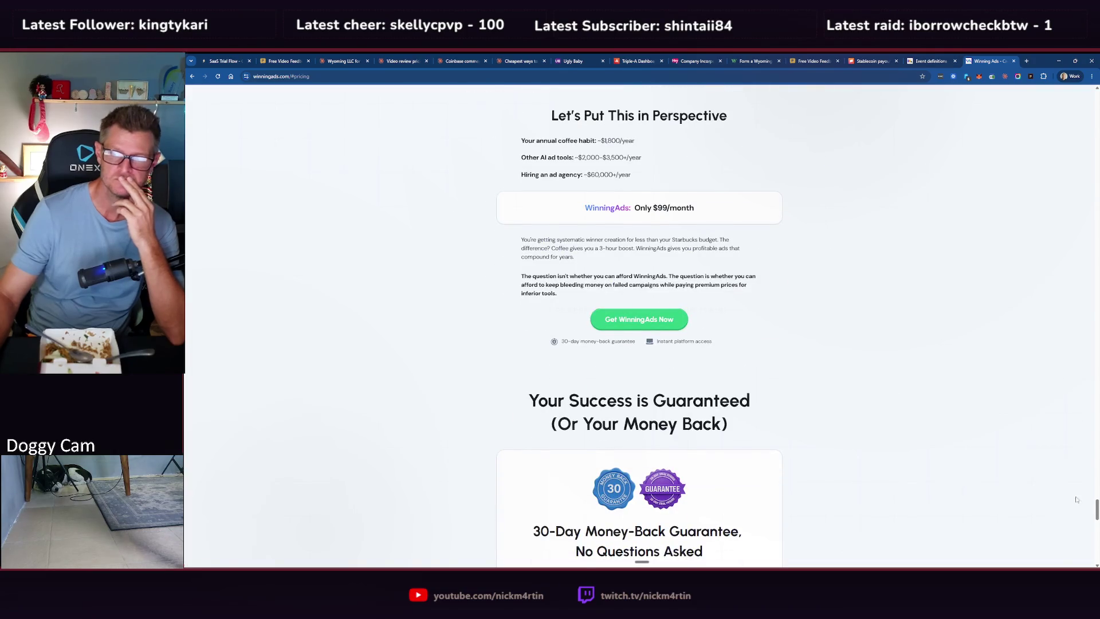
{"action": "left_click_drag", "start_coordinate": [1096, 508], "coordinate": [1095, 475]}
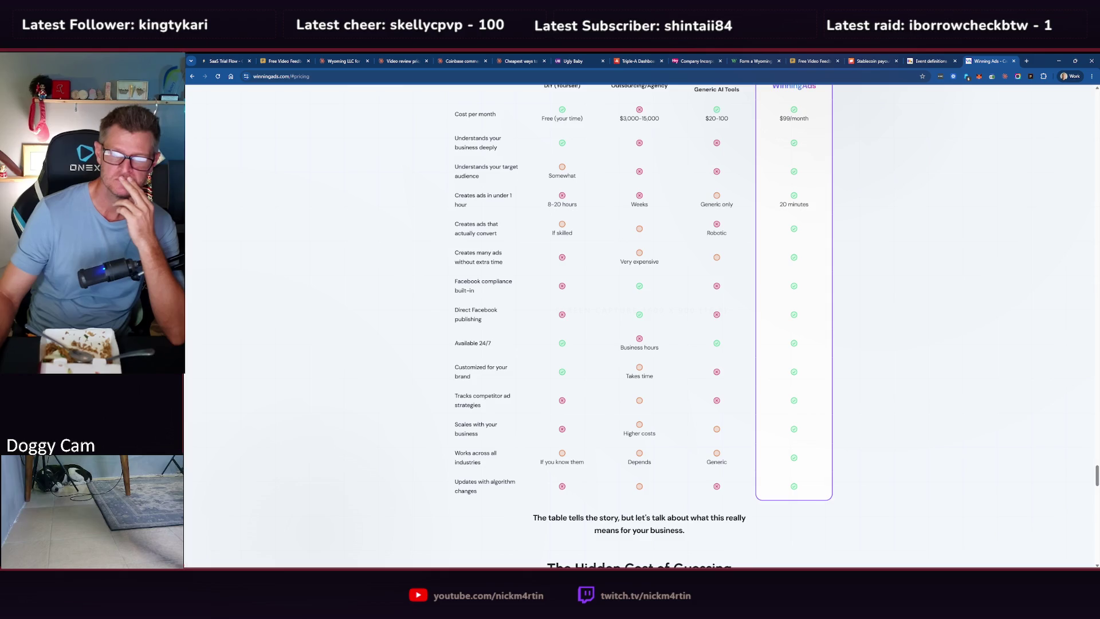
{"action": "scroll", "coordinate": [1027, 498], "scroll_direction": "down", "scroll_amount": 10}
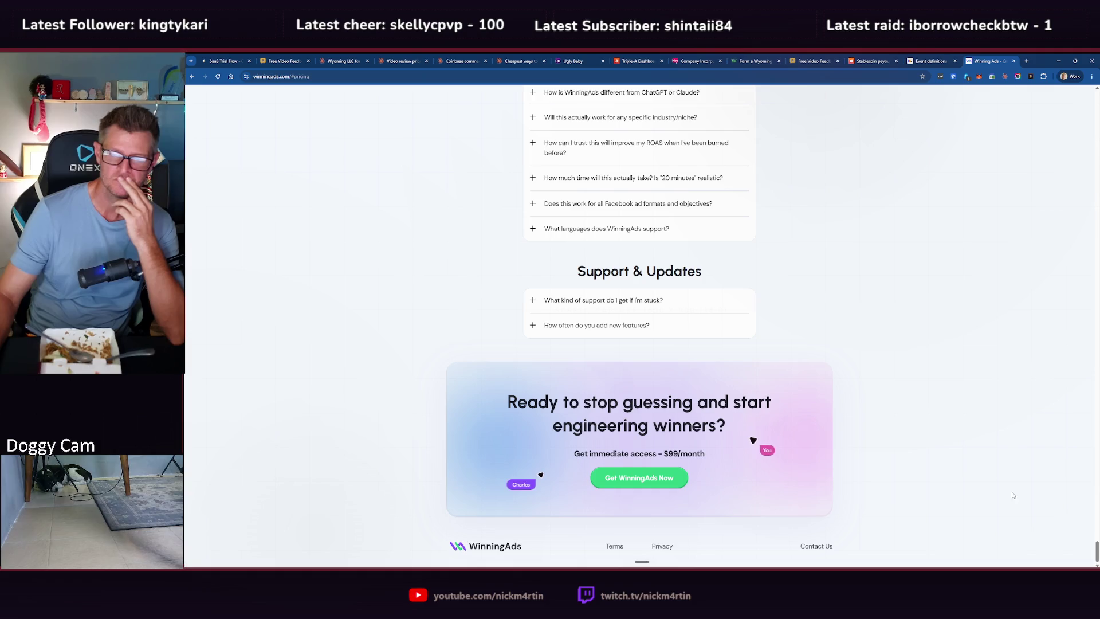
{"action": "left_click", "coordinate": [345, 75]}
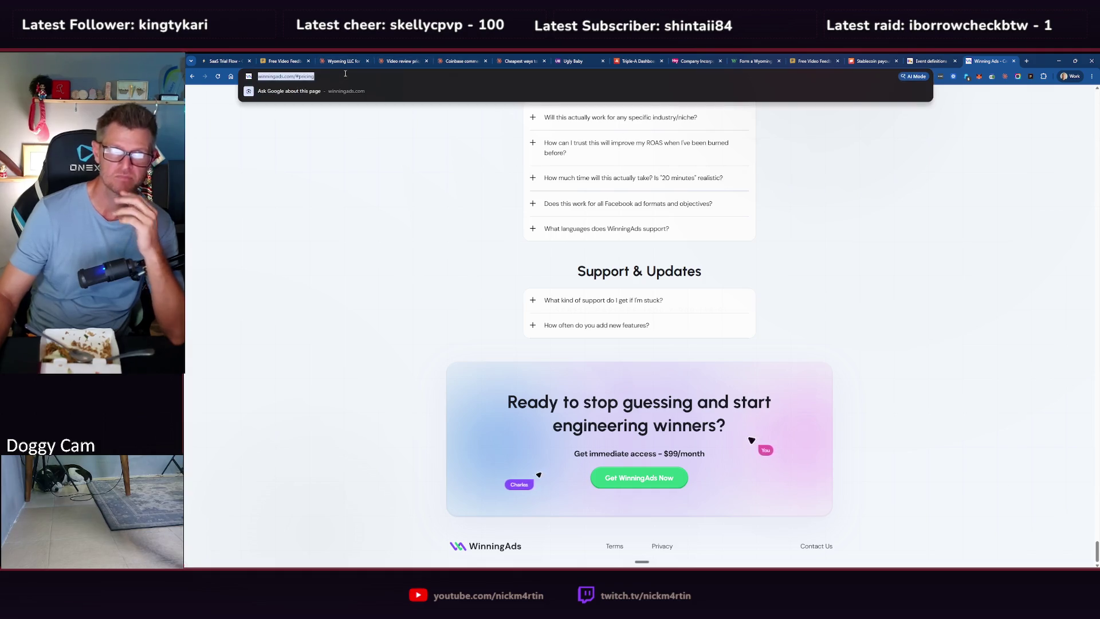
- Search Google for 'winning ads login', close the results, and dock the WinningAds dashboard window into the browser
{"action": "type", "text": "wi"}
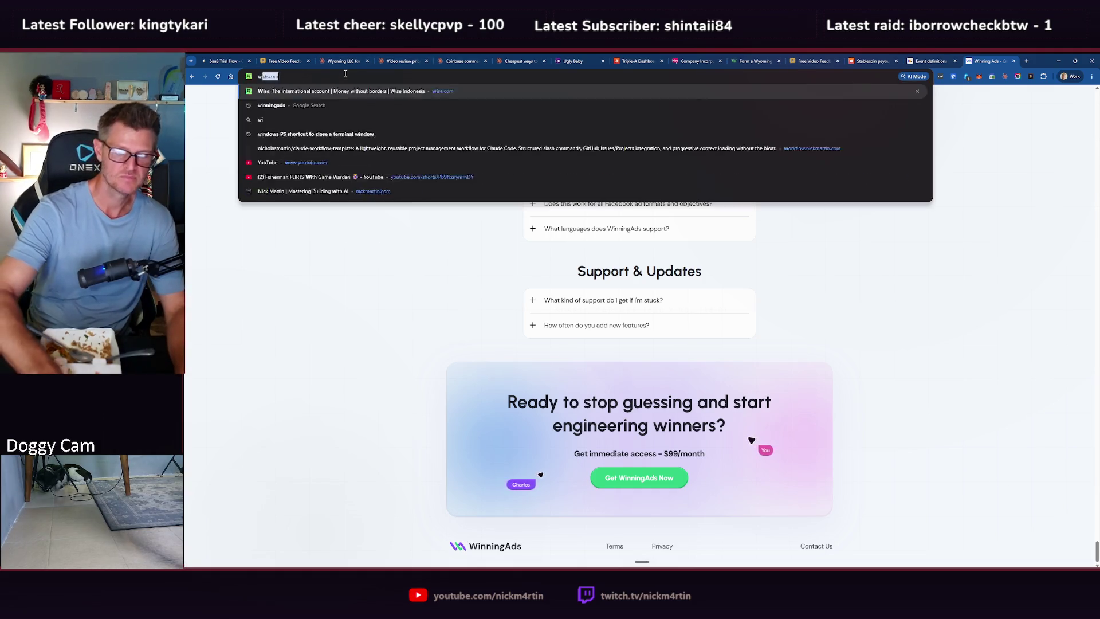
{"action": "type", "text": "nning ads login"}
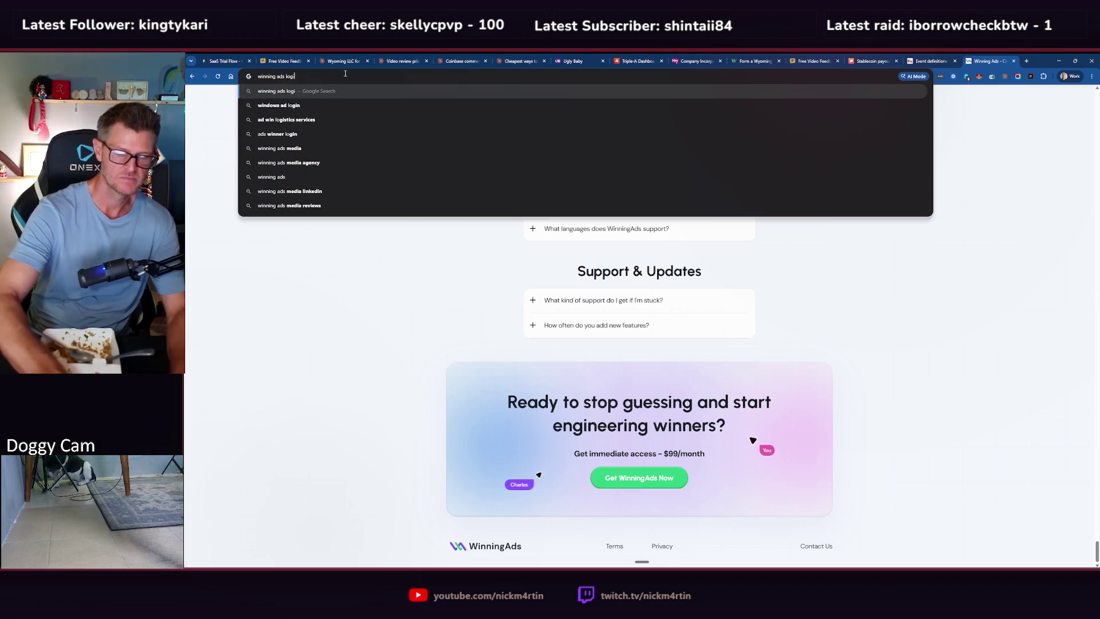
{"action": "key", "text": "Return"}
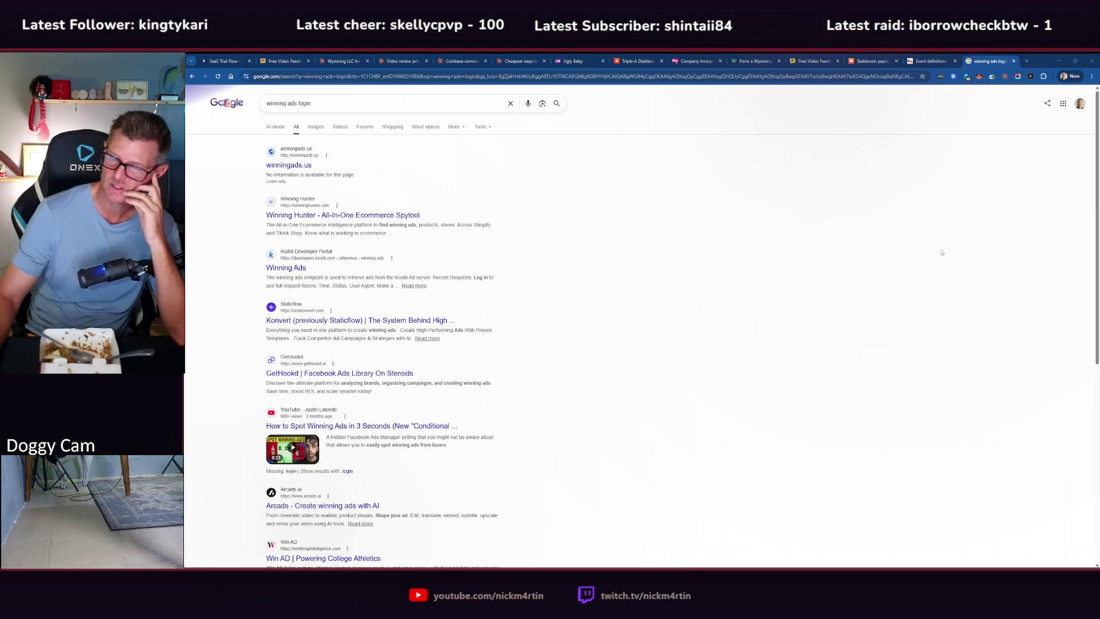
{"action": "left_click", "coordinate": [1014, 60]}
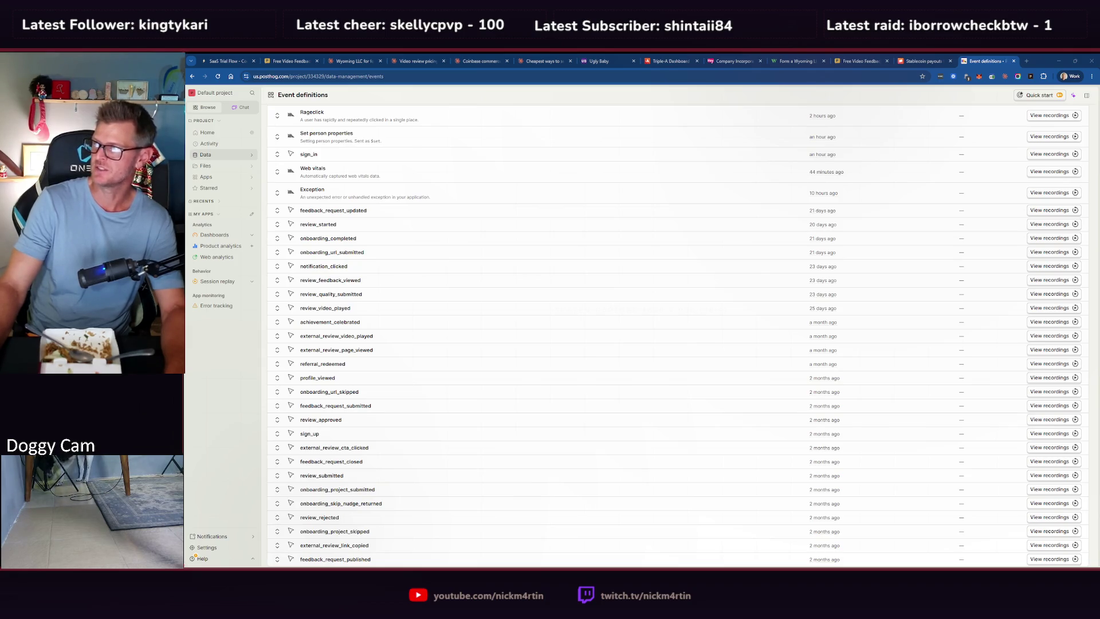
{"action": "mouse_move", "coordinate": [636, 123]}
{"action": "left_mouse_down"}
{"action": "mouse_move", "coordinate": [516, 108]}
{"action": "mouse_move", "coordinate": [696, 61]}
{"action": "left_mouse_up"}
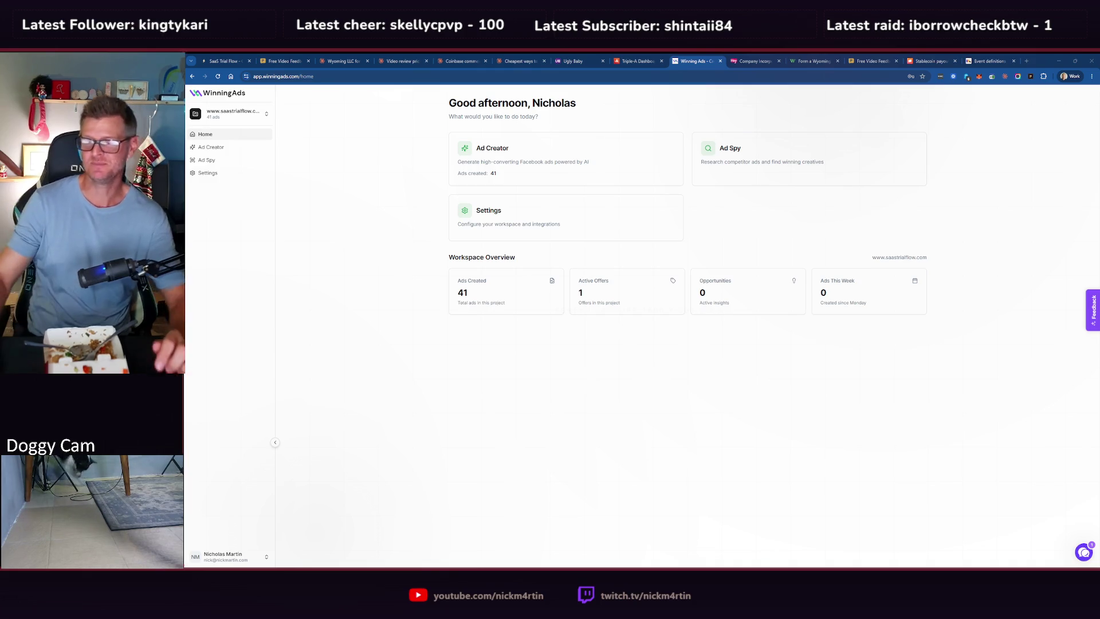
- Open WinningAds' Ad Creator for the saastrialflow.com project, see the upgrade-required notice, then return to PeerPull
{"action": "left_click", "coordinate": [870, 61]}
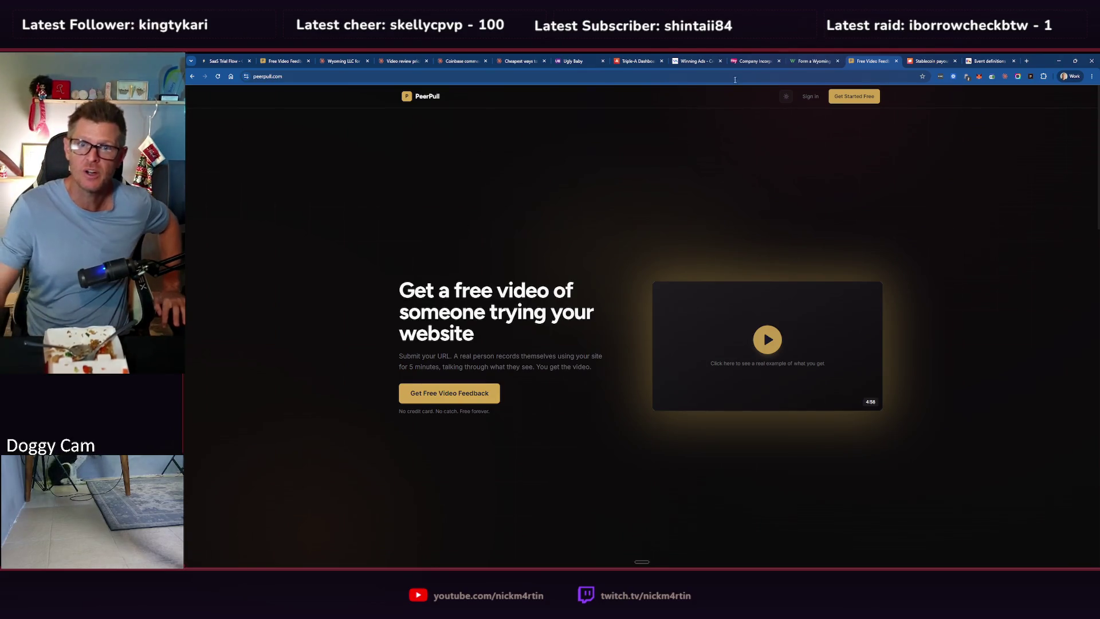
{"action": "left_click", "coordinate": [696, 60]}
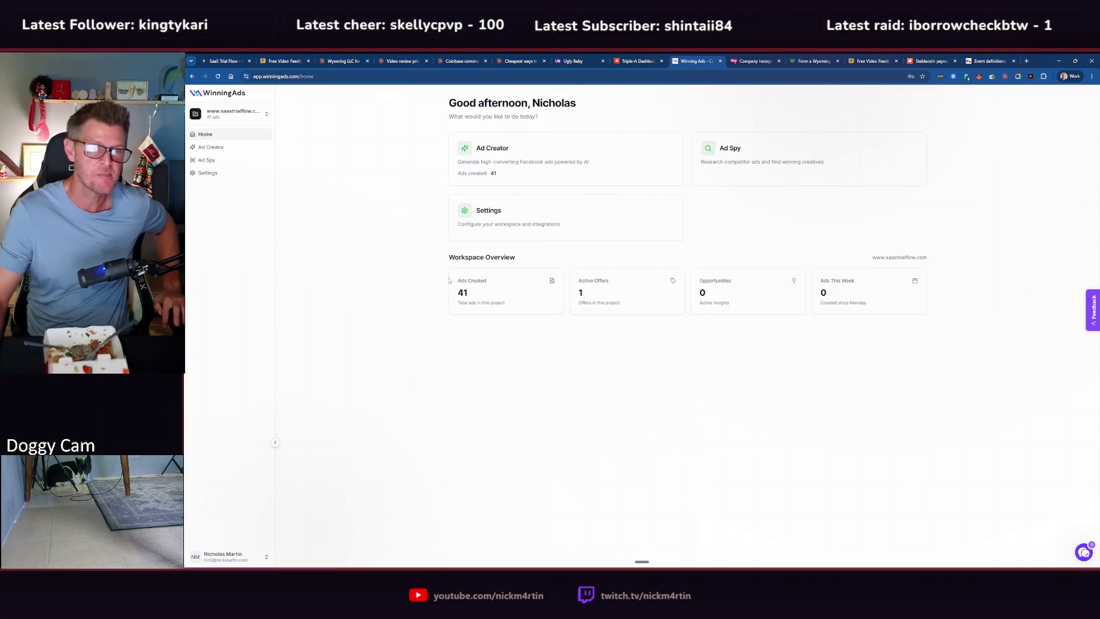
{"action": "left_click", "coordinate": [488, 308]}
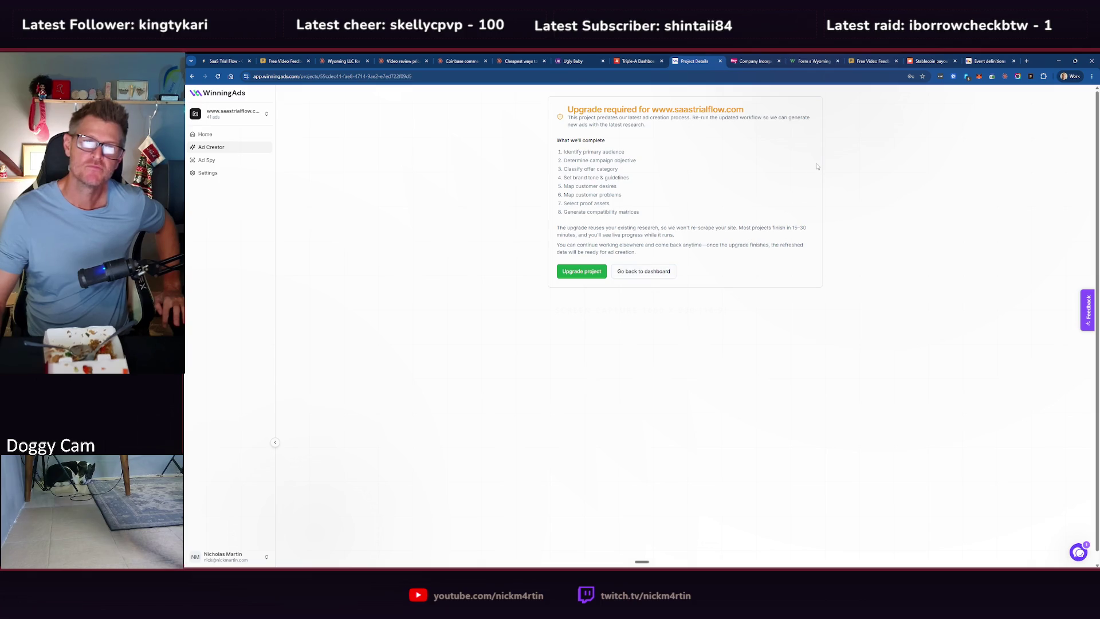
{"action": "left_click", "coordinate": [868, 61]}
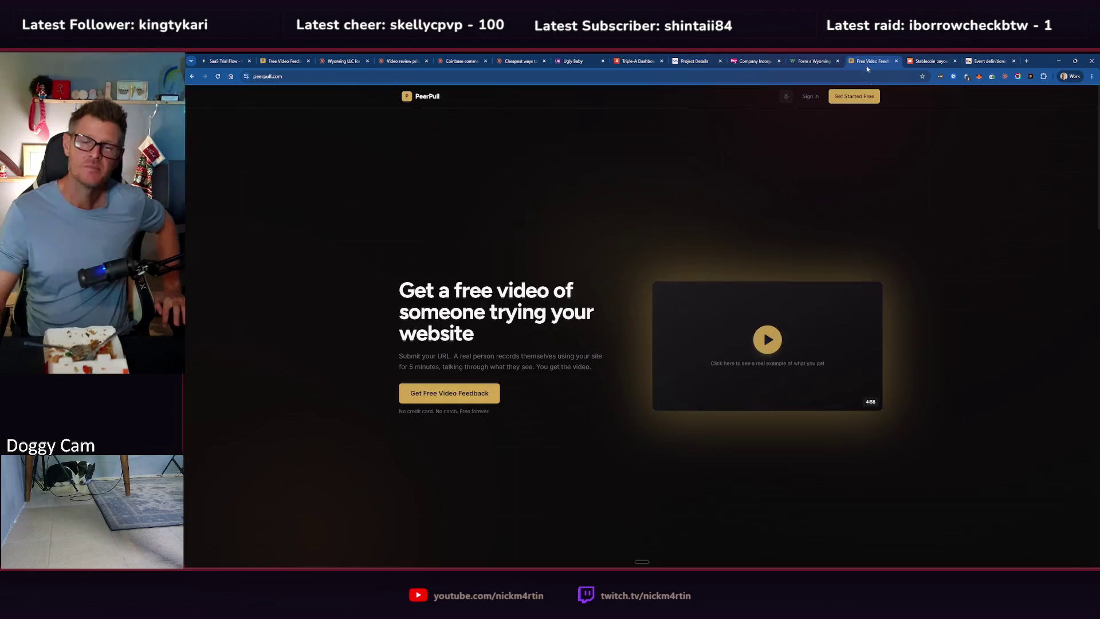
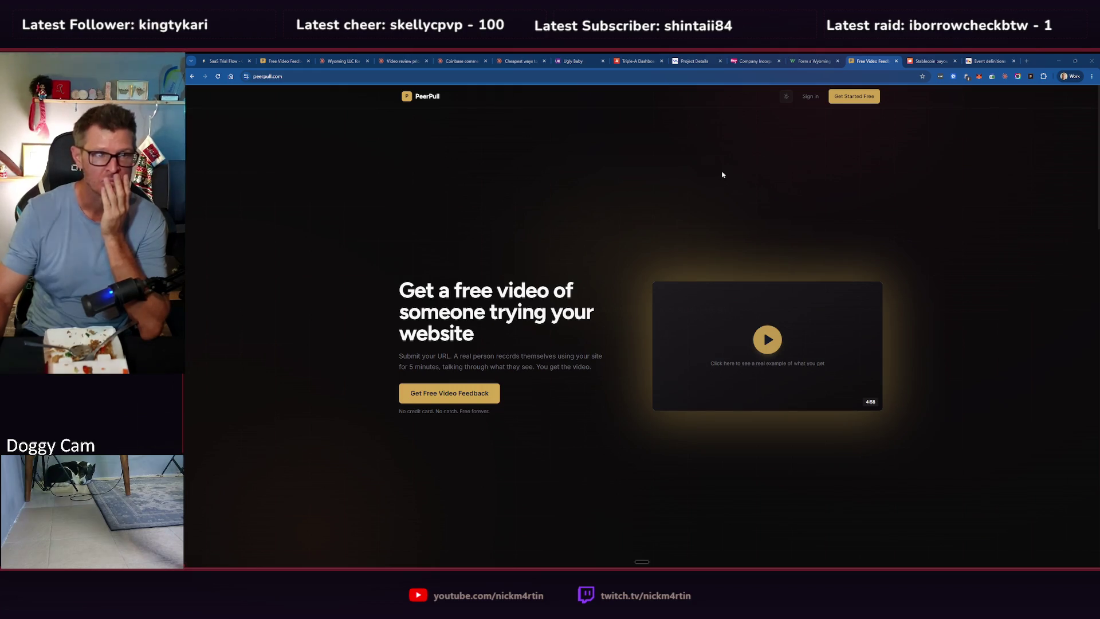
- Scroll the PostHog event definitions down to older events like sign_up and review_approved
{"action": "left_click", "coordinate": [990, 61]}
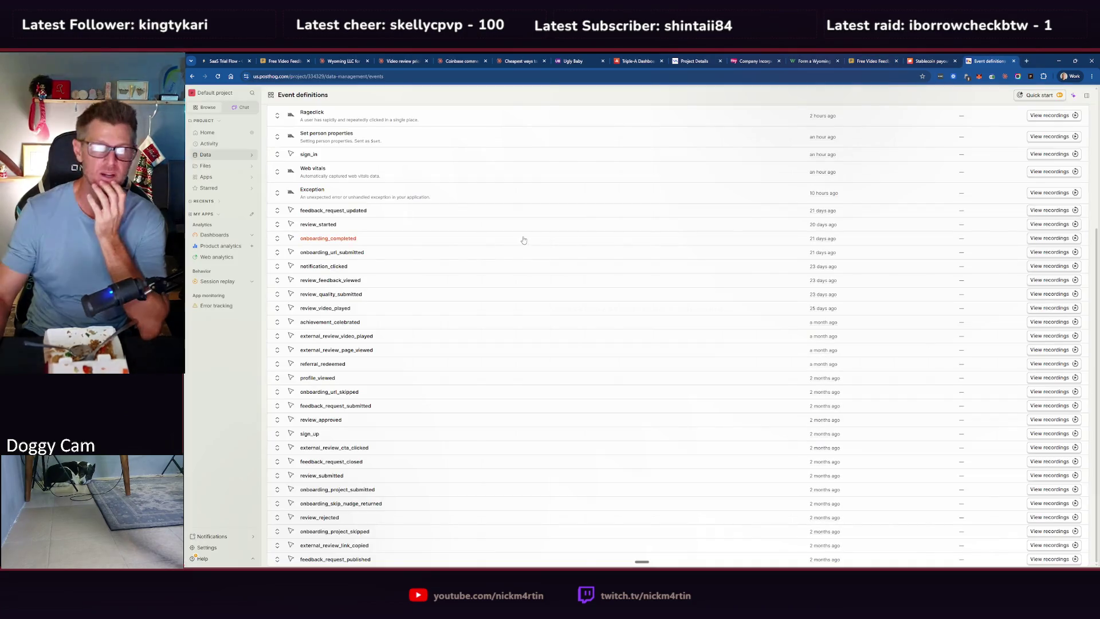
{"action": "scroll", "coordinate": [401, 241], "scroll_direction": "up", "scroll_amount": 5}
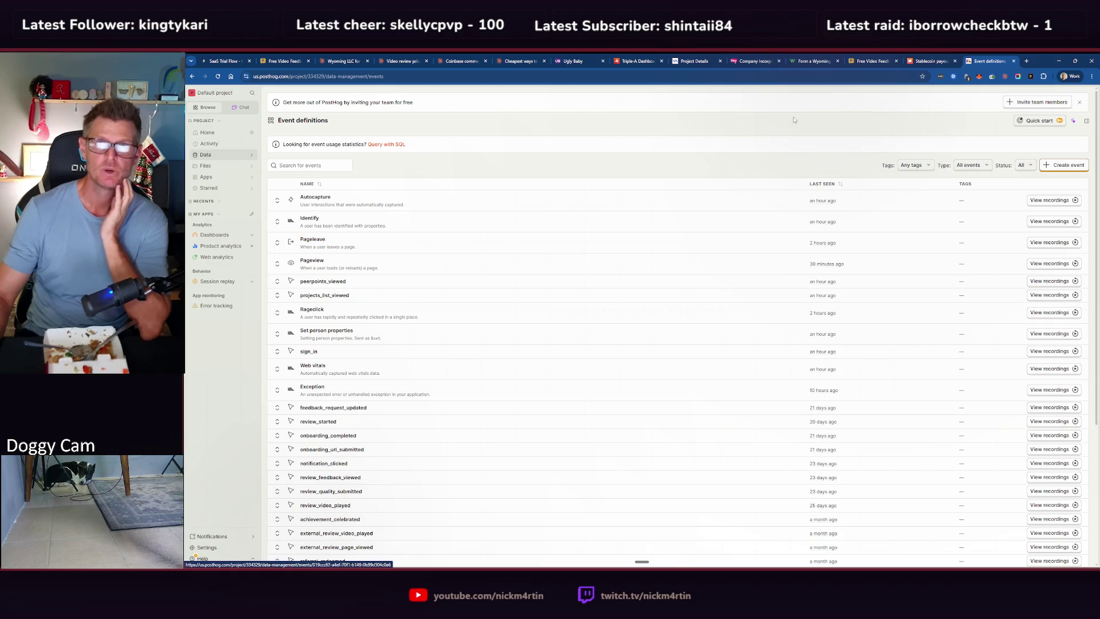
{"action": "left_click", "coordinate": [872, 62]}
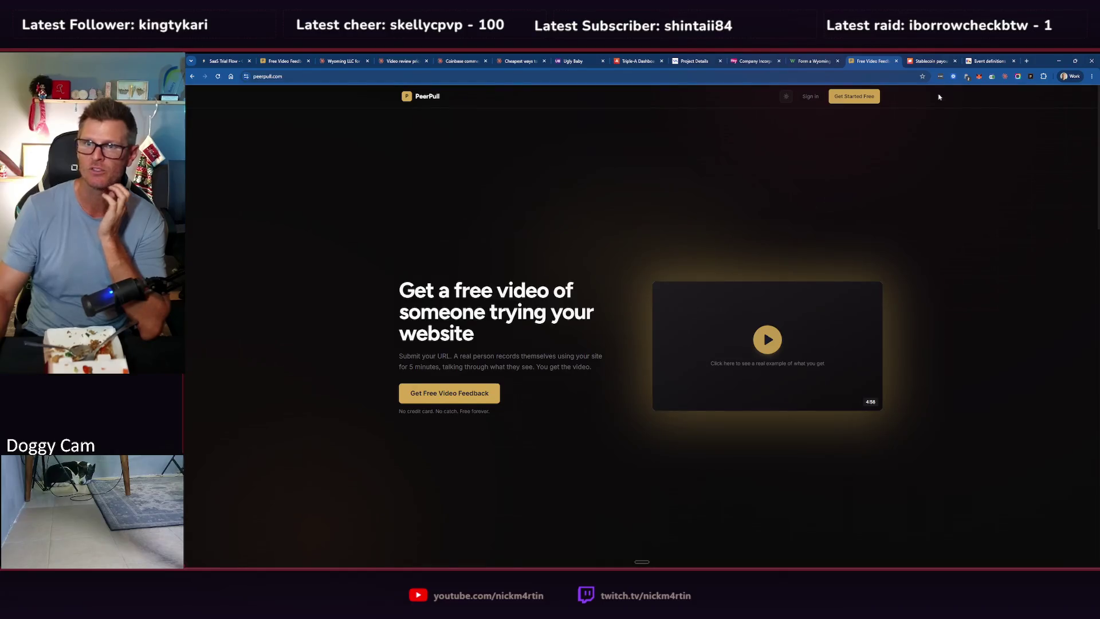
{"action": "left_click", "coordinate": [987, 61]}
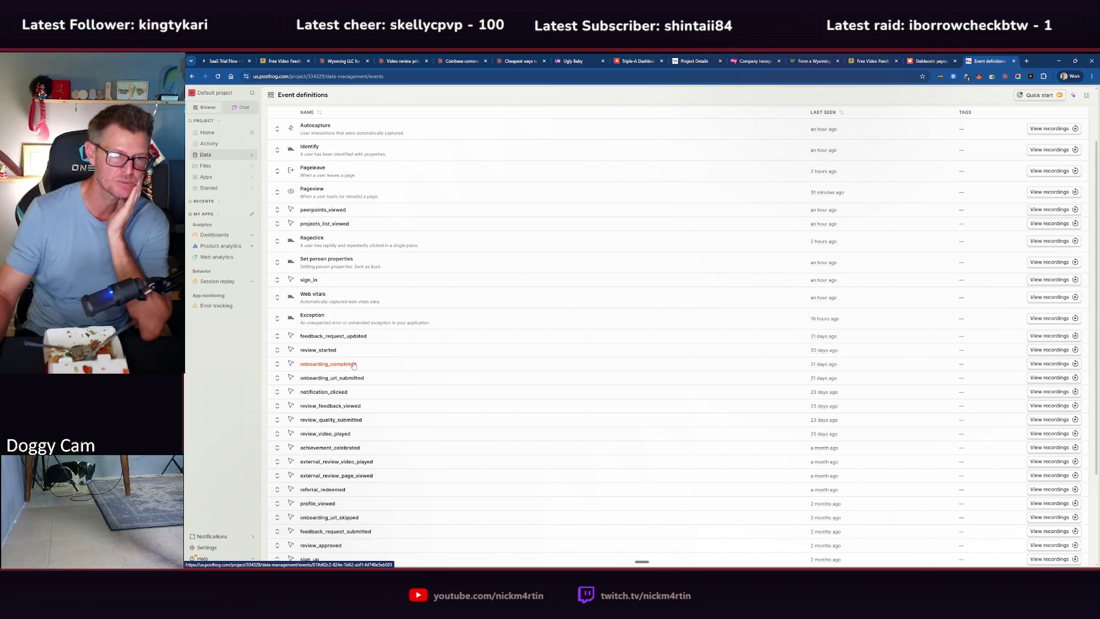
{"action": "scroll", "coordinate": [391, 392], "scroll_direction": "down", "scroll_amount": 2}
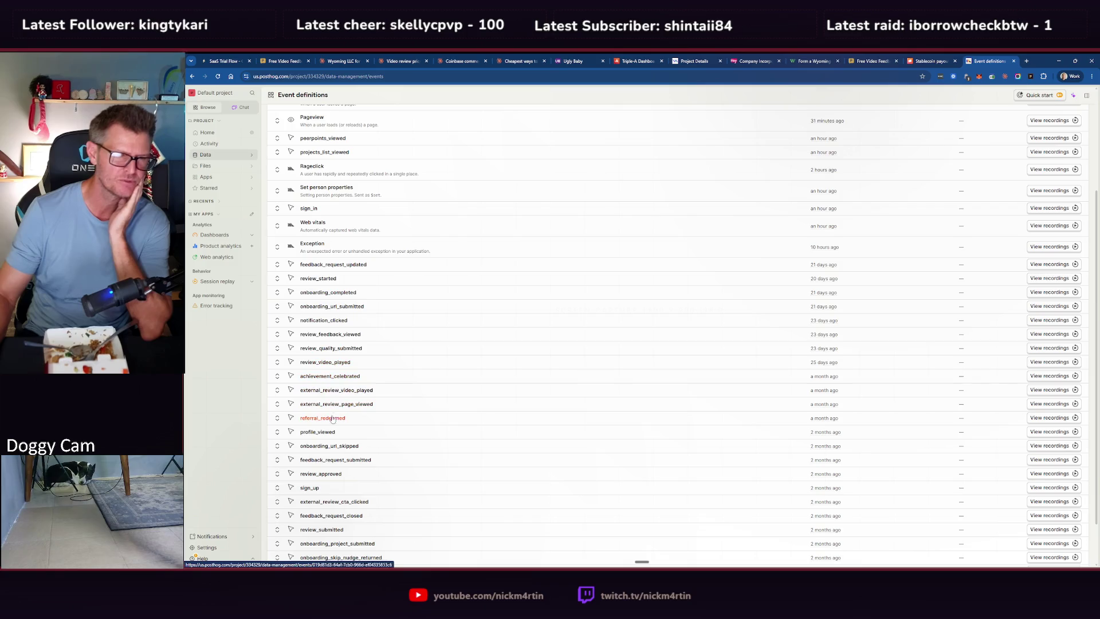
{"action": "scroll", "coordinate": [328, 425], "scroll_direction": "down", "scroll_amount": 1}
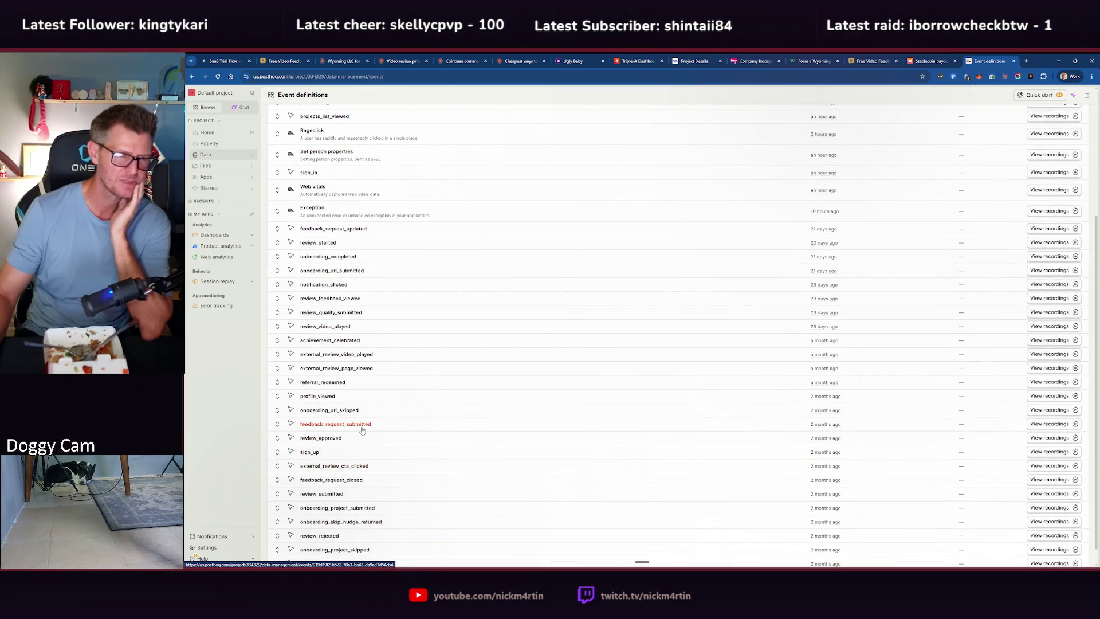
{"action": "scroll", "coordinate": [360, 431], "scroll_direction": "down", "scroll_amount": 1}
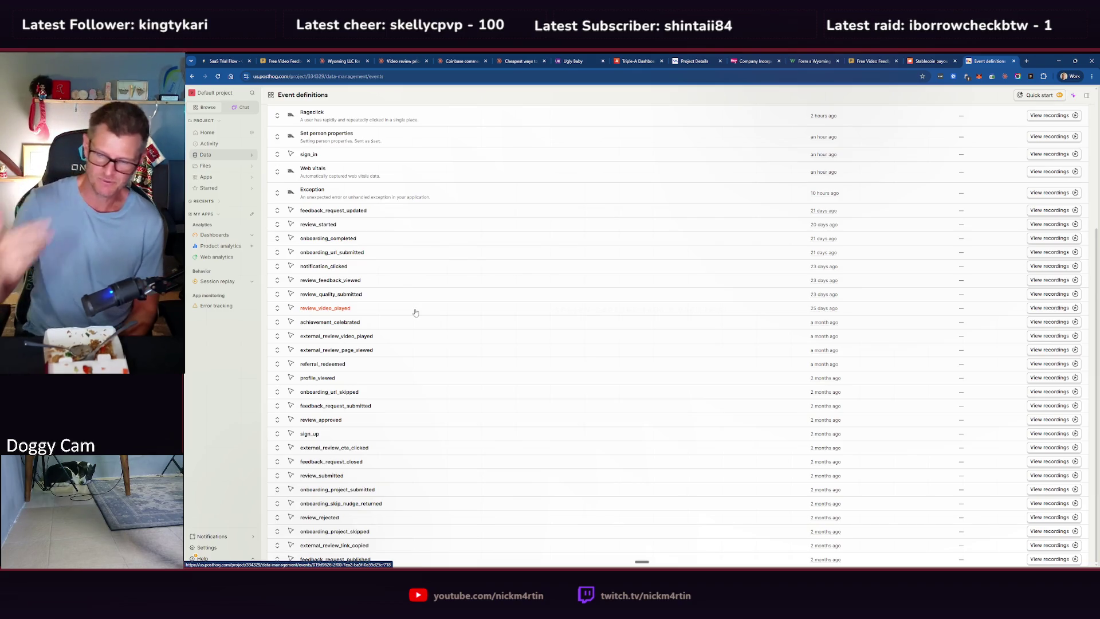
- Return to the Free Video Feedback tab showing the PeerPull landing page
{"action": "left_click", "coordinate": [866, 60]}
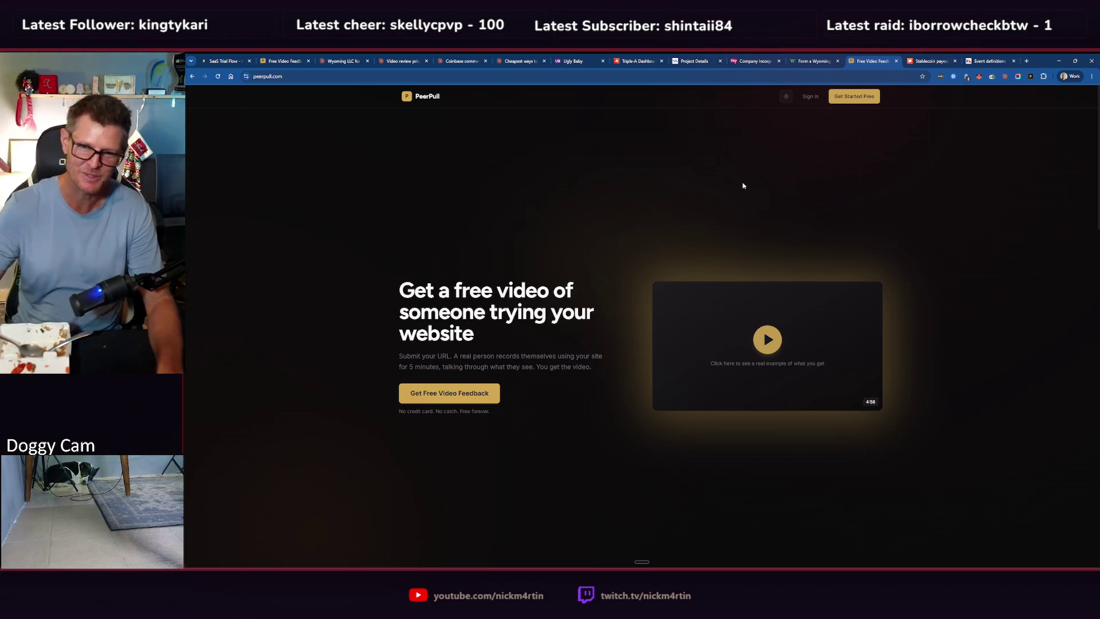
- Use Alt+Tab to bring Discord's general channel window to the front
{"action": "key", "text": "alt+Tab"}
{"action": "key", "text": "Tab"}
{"action": "key", "text": "Tab"}
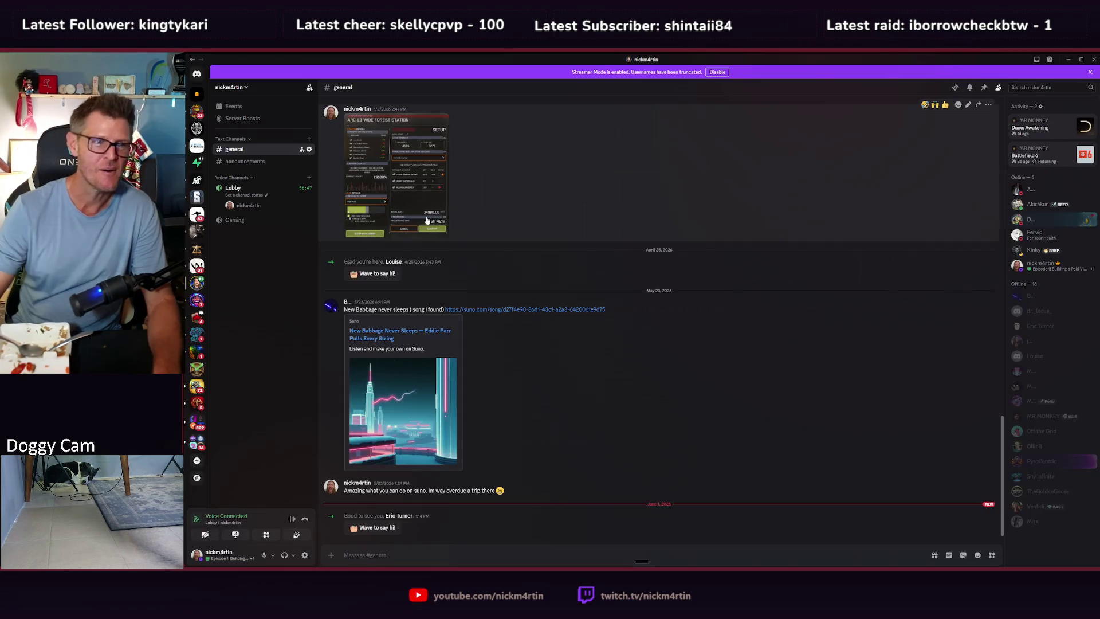
- Disconnect from the Lobby voice channel, minimise Discord and return to PeerPull in Chrome
{"action": "left_click", "coordinate": [306, 519]}
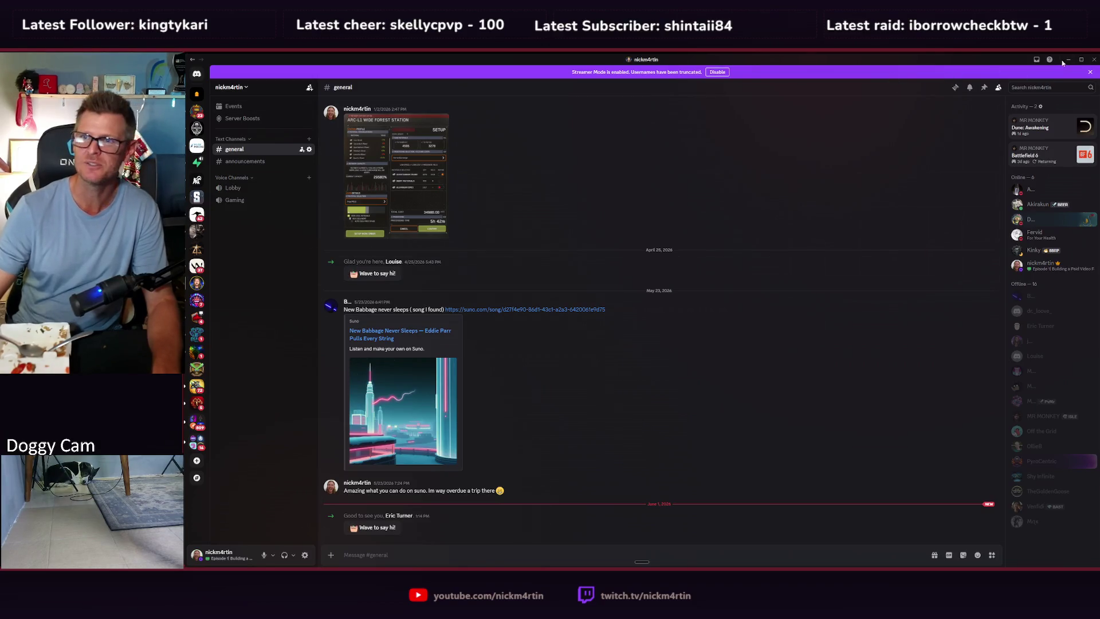
{"action": "left_click", "coordinate": [1068, 59]}
{"action": "key", "text": "alt+Tab"}
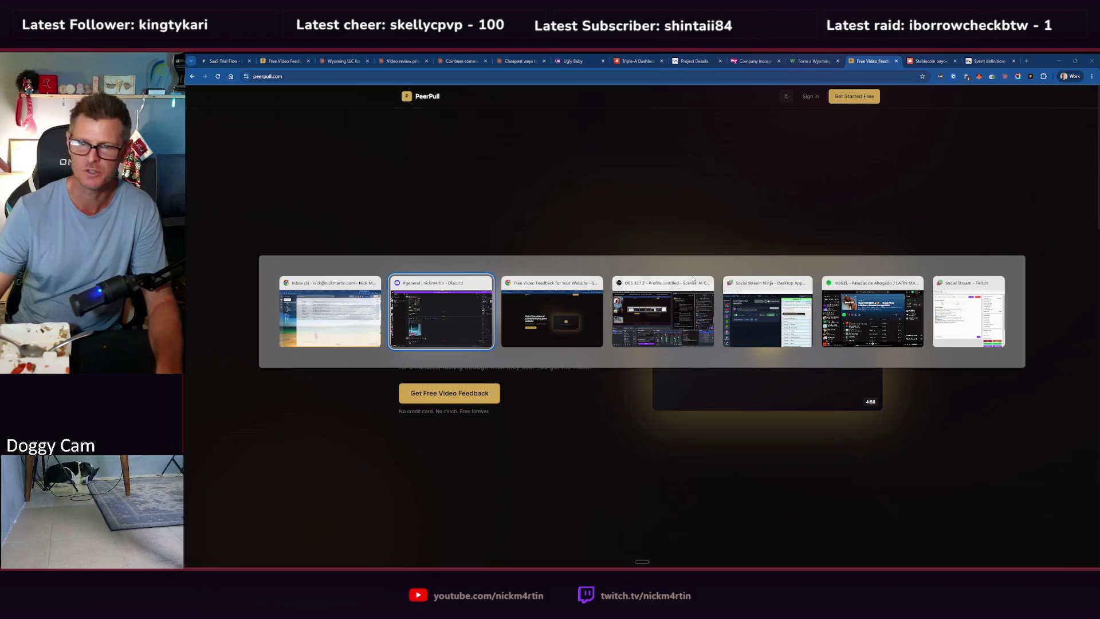
{"action": "key", "text": "Escape"}
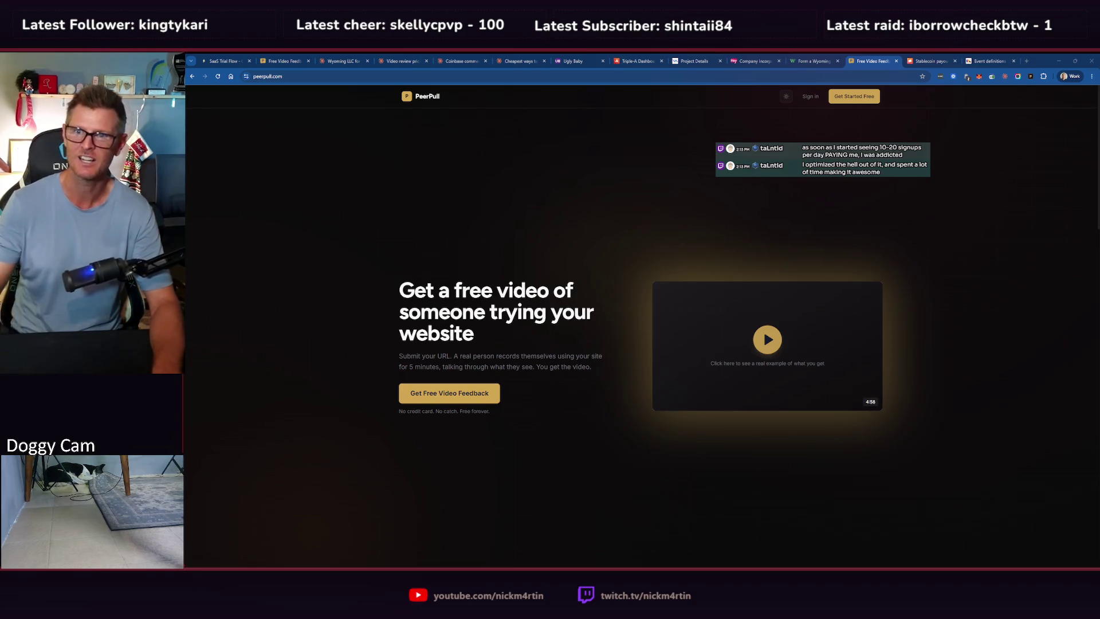
- Close the Stripe stablecoin, Wyoming formation and company incorporation tabs
{"action": "left_click", "coordinate": [983, 62]}
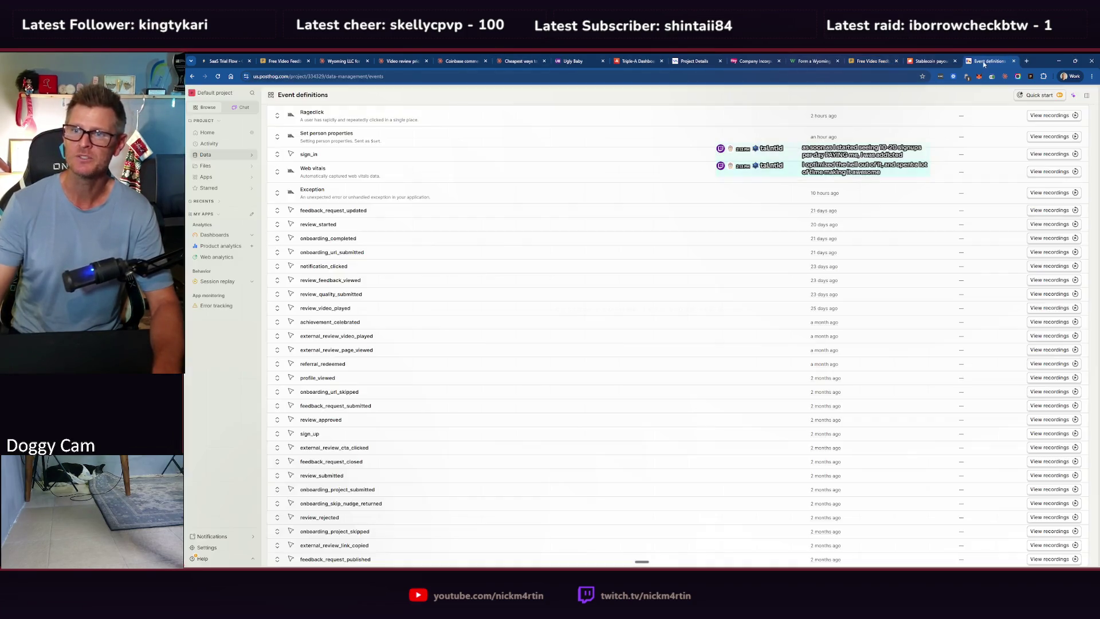
{"action": "left_click", "coordinate": [928, 62]}
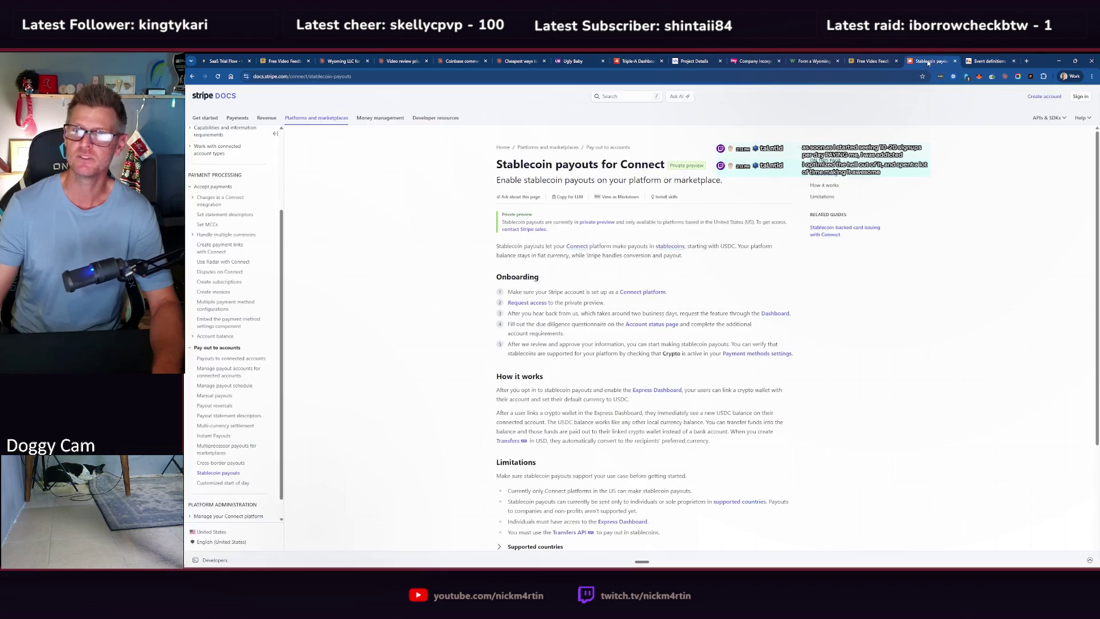
{"action": "left_click", "coordinate": [954, 61]}
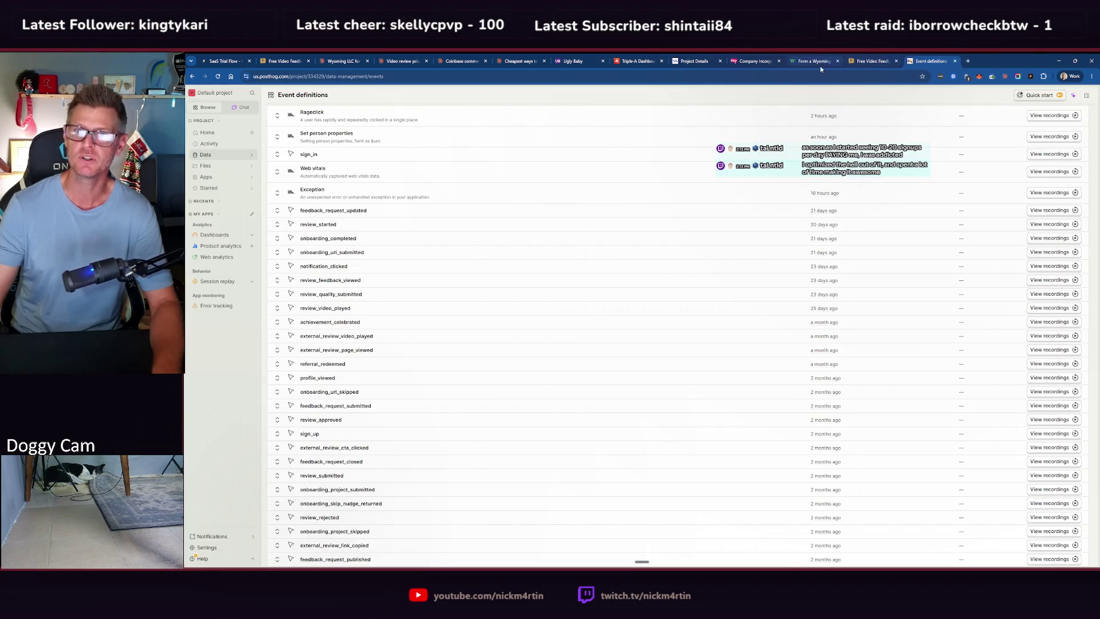
{"action": "left_click", "coordinate": [820, 63]}
{"action": "left_click", "coordinate": [837, 62]}
{"action": "left_click", "coordinate": [811, 61]}
{"action": "left_click", "coordinate": [757, 62]}
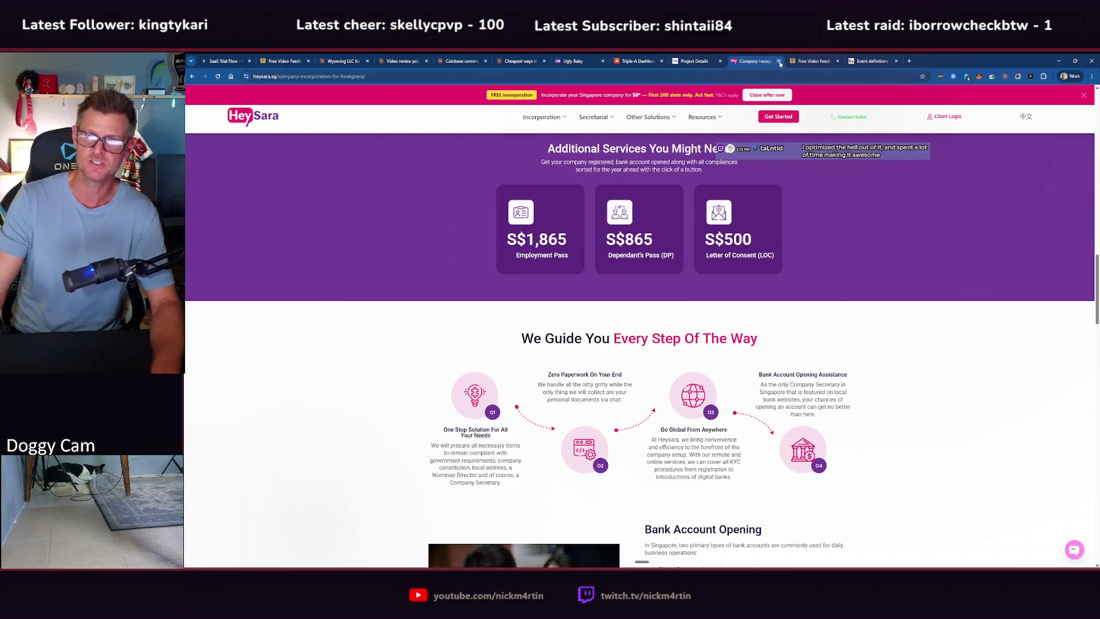
{"action": "left_click", "coordinate": [779, 61]}
- Close the Triple-A login and duplicate PeerPull tabs, ending on the PeerPull page
{"action": "left_click", "coordinate": [698, 62]}
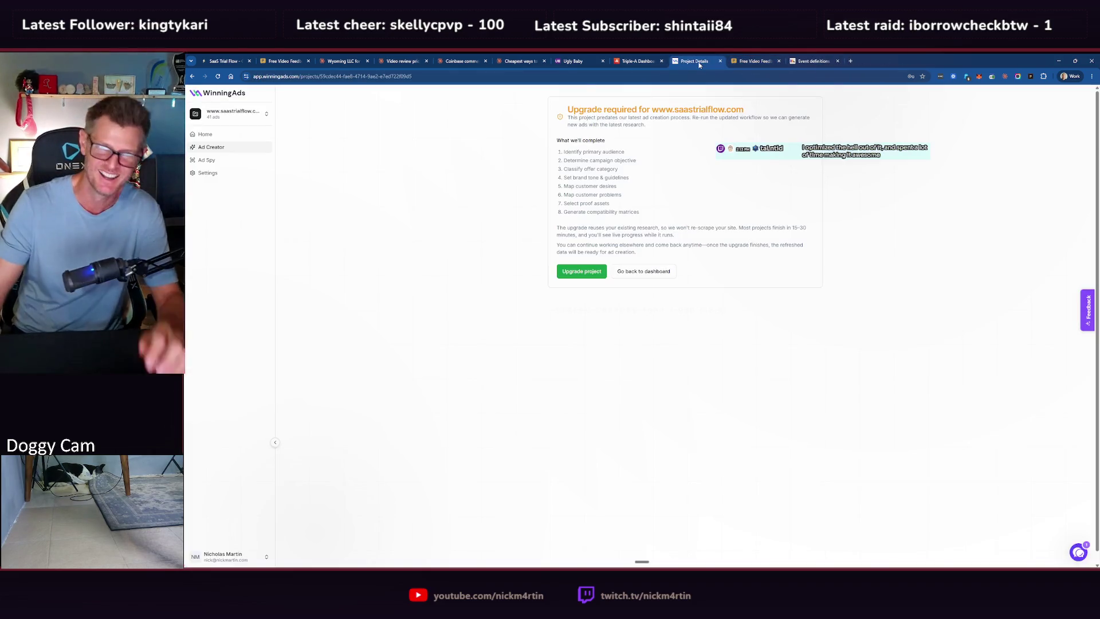
{"action": "left_click", "coordinate": [636, 61]}
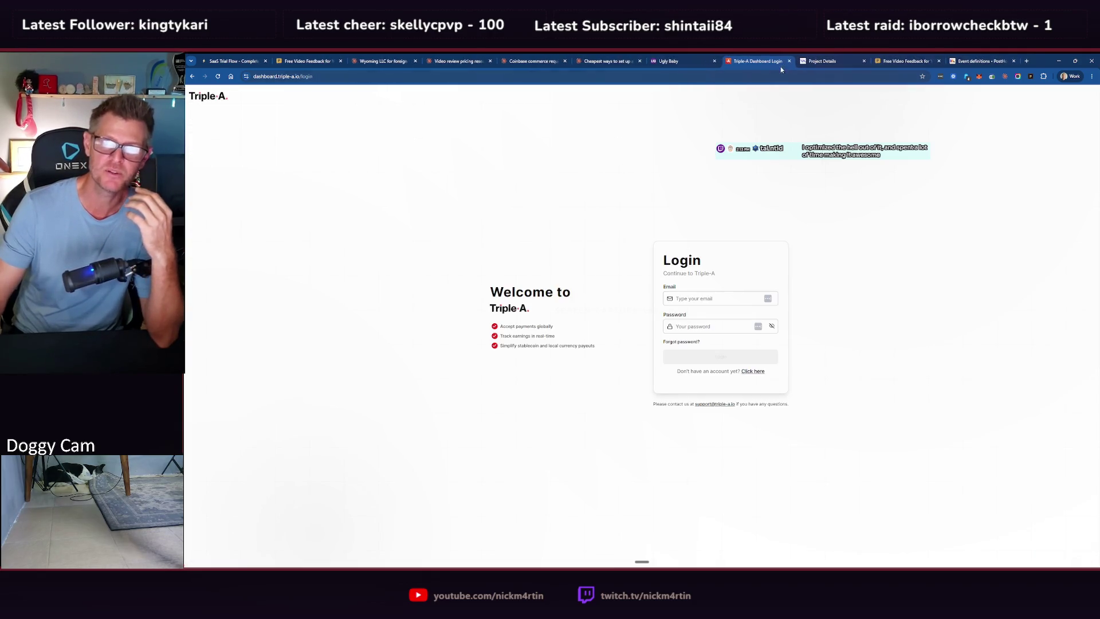
{"action": "left_click", "coordinate": [788, 61]}
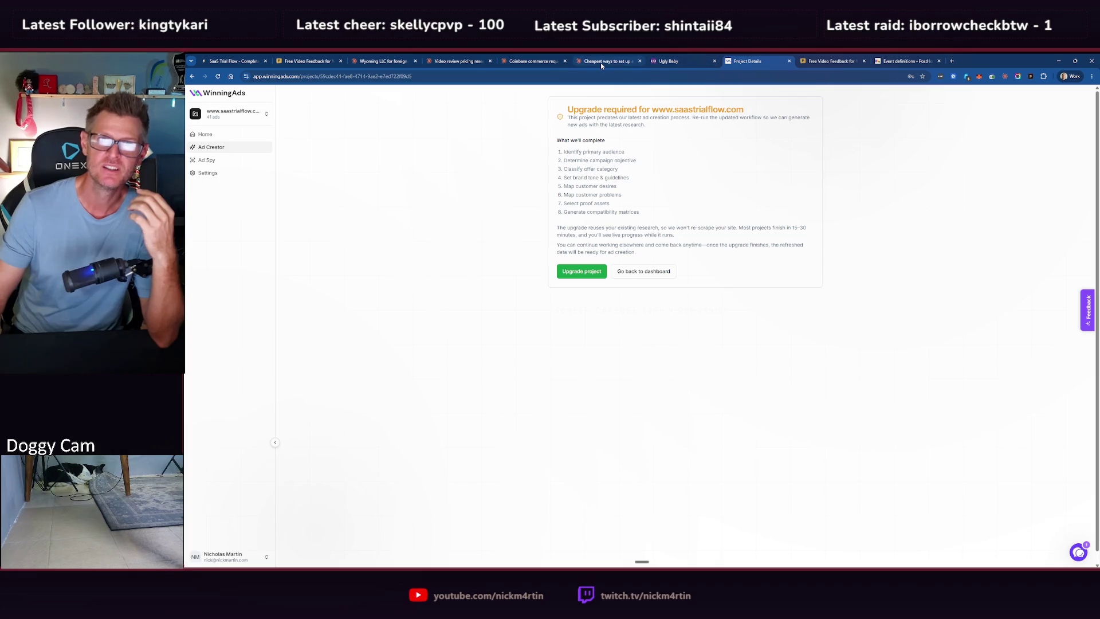
{"action": "left_click", "coordinate": [340, 61]}
{"action": "left_click", "coordinate": [743, 66]}
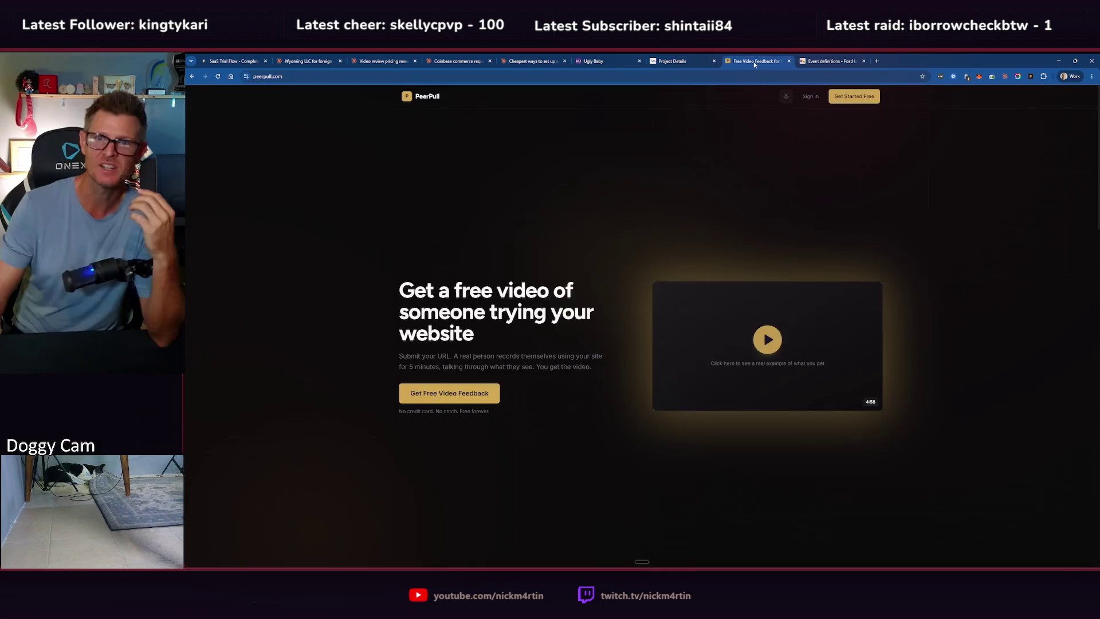
- Search Google for 'facebook ad manager' in a new tab and open Meta's Ads Manager result
{"action": "left_click", "coordinate": [875, 62]}
{"action": "type", "text": "face"}
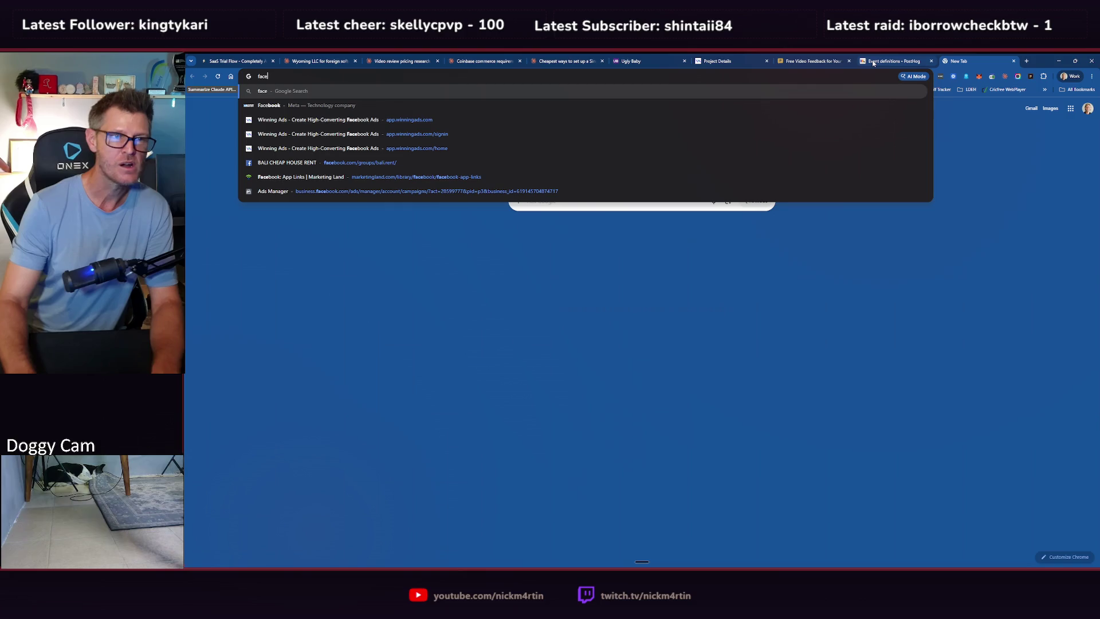
{"action": "type", "text": "book"}
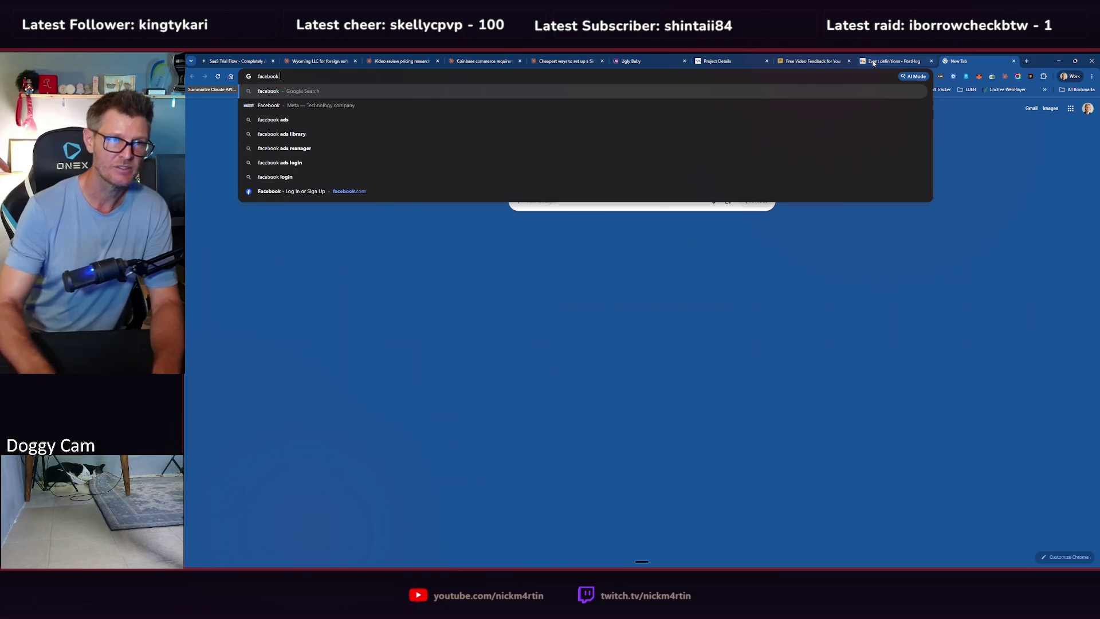
{"action": "type", "text": " ad manager"}
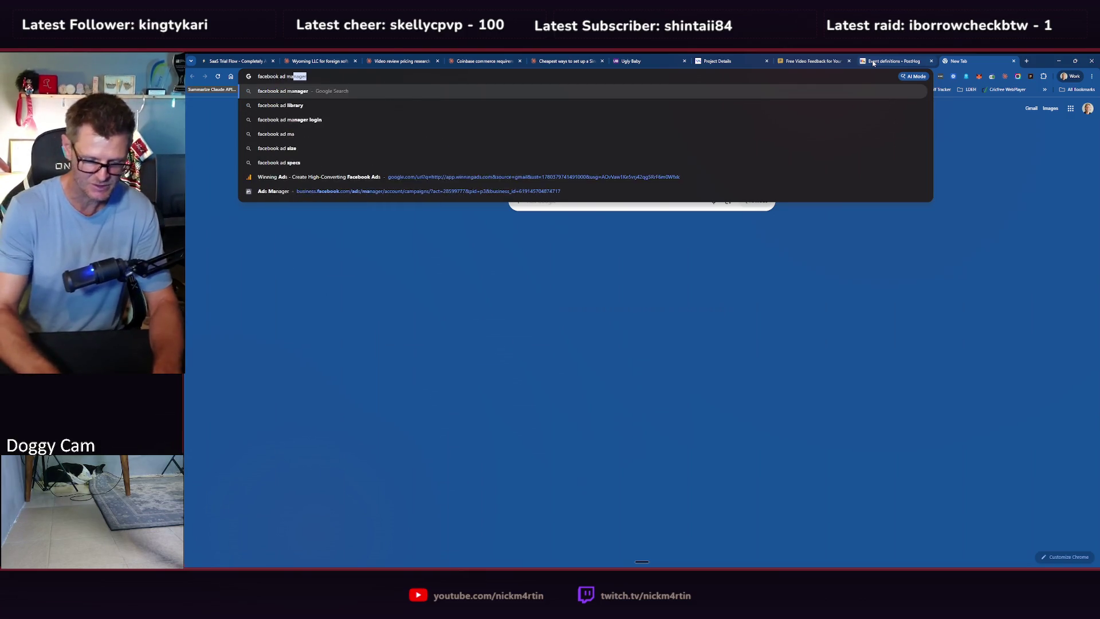
{"action": "key", "text": "Return"}
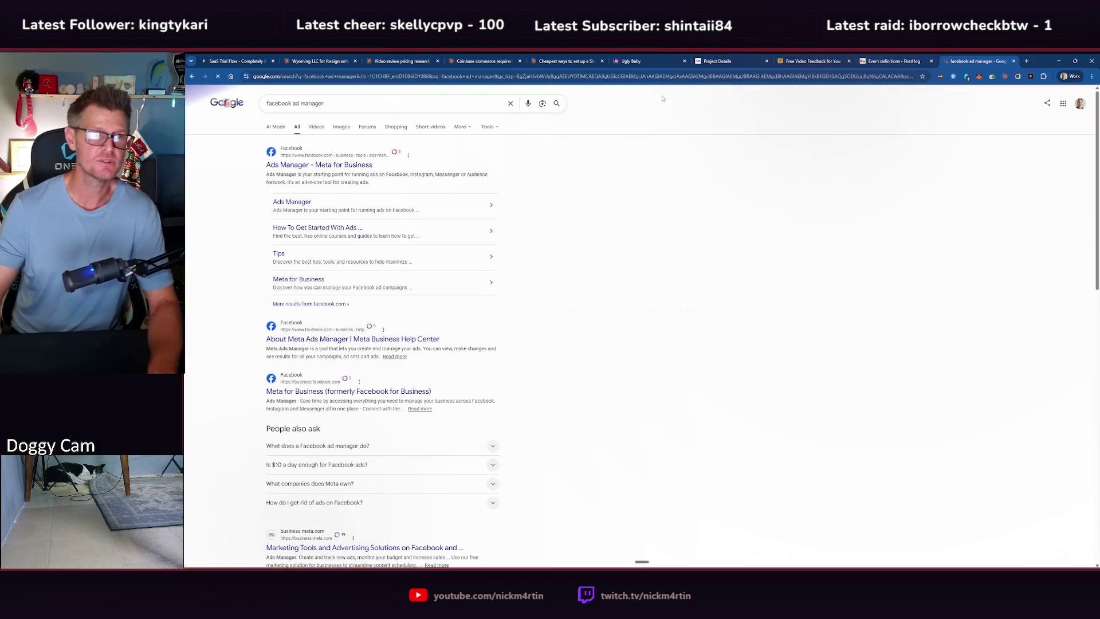
{"action": "left_click", "coordinate": [344, 165]}
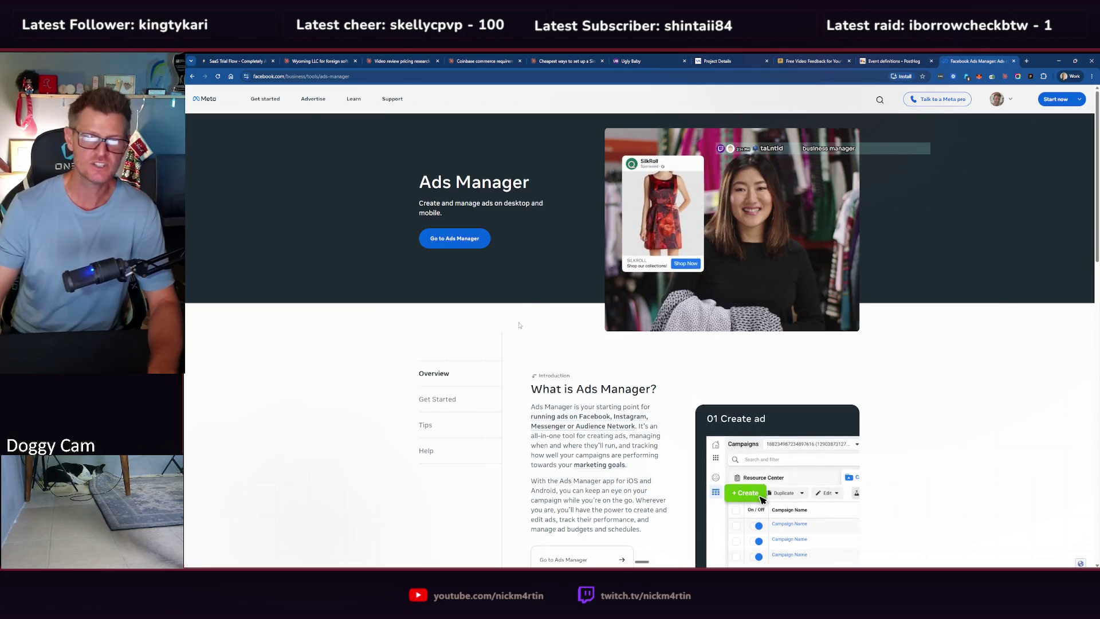
- Go to Ads Manager from Meta's product page and start a new campaign
{"action": "left_click", "coordinate": [456, 241]}
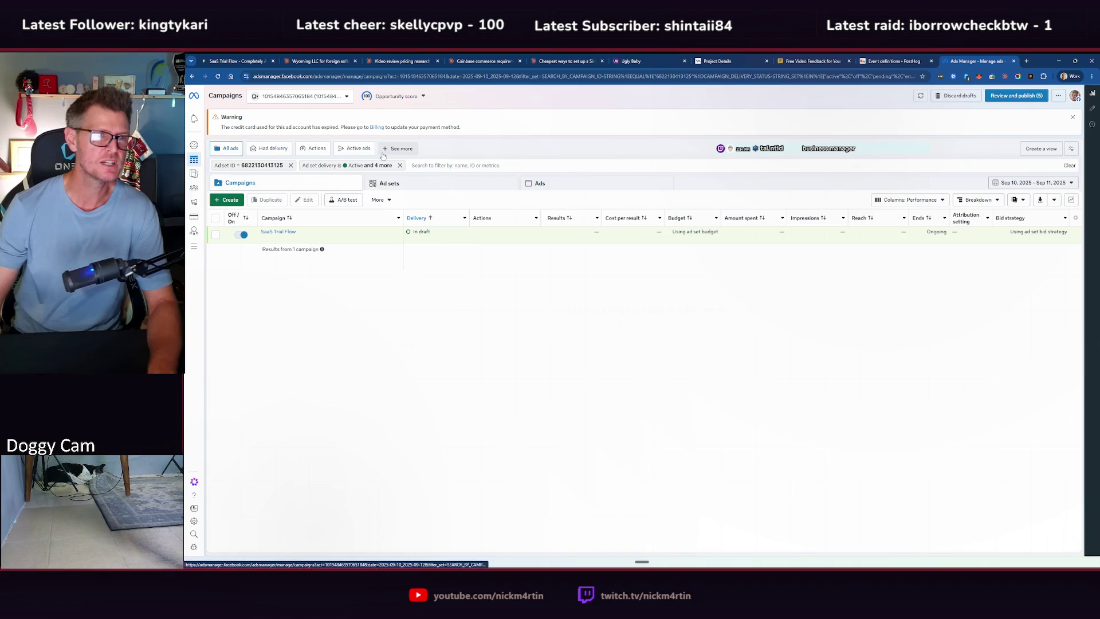
{"action": "mouse_move", "coordinate": [197, 162]}
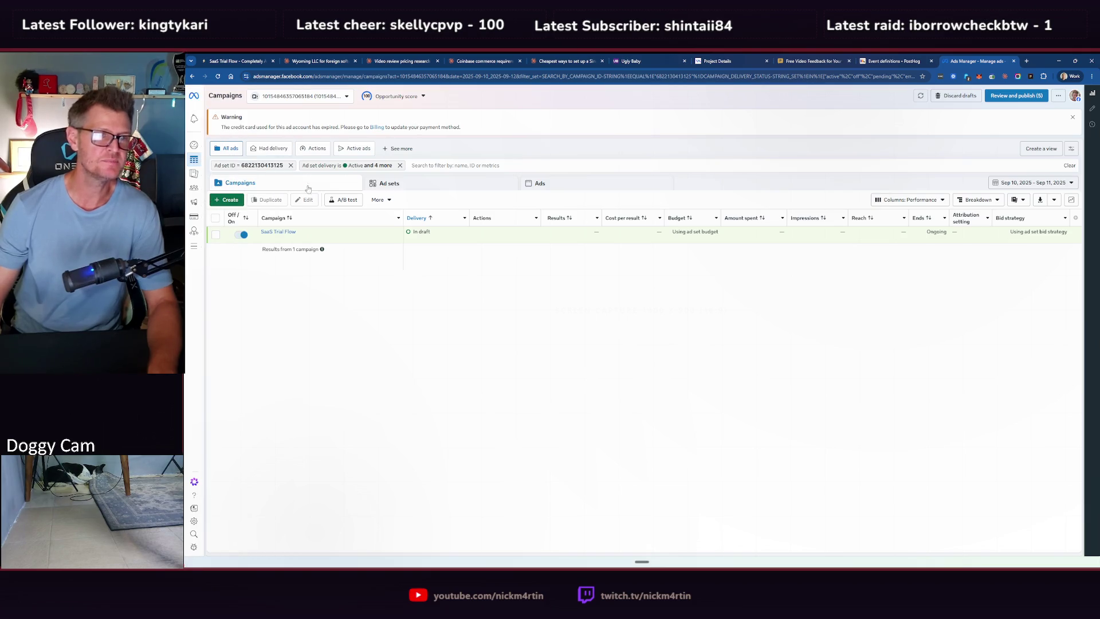
{"action": "left_click", "coordinate": [228, 199]}
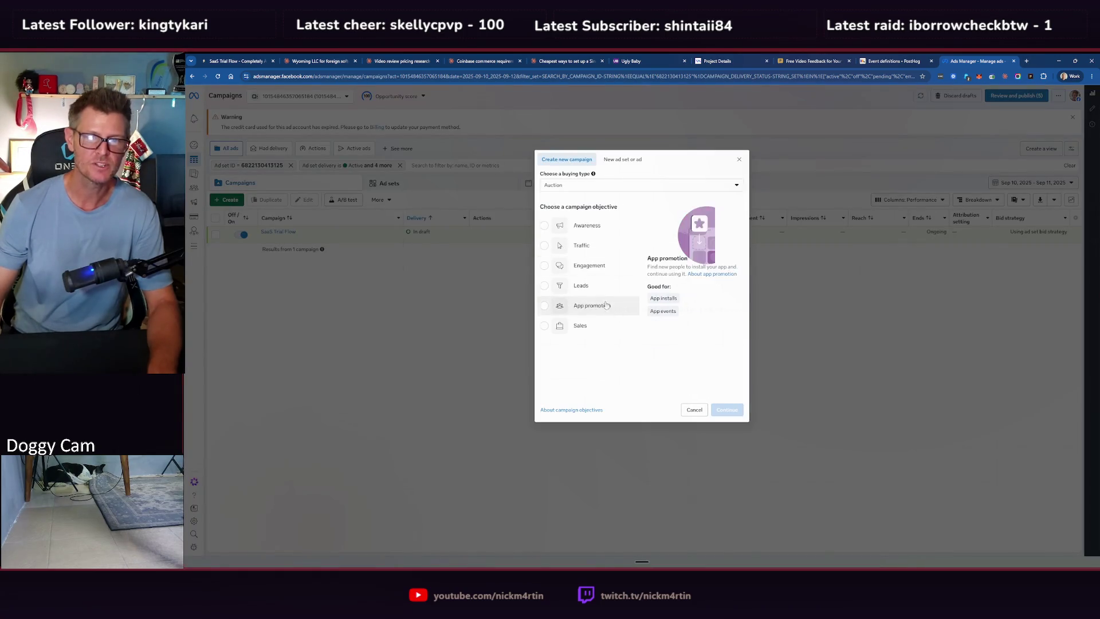
{"action": "left_click", "coordinate": [601, 255]}
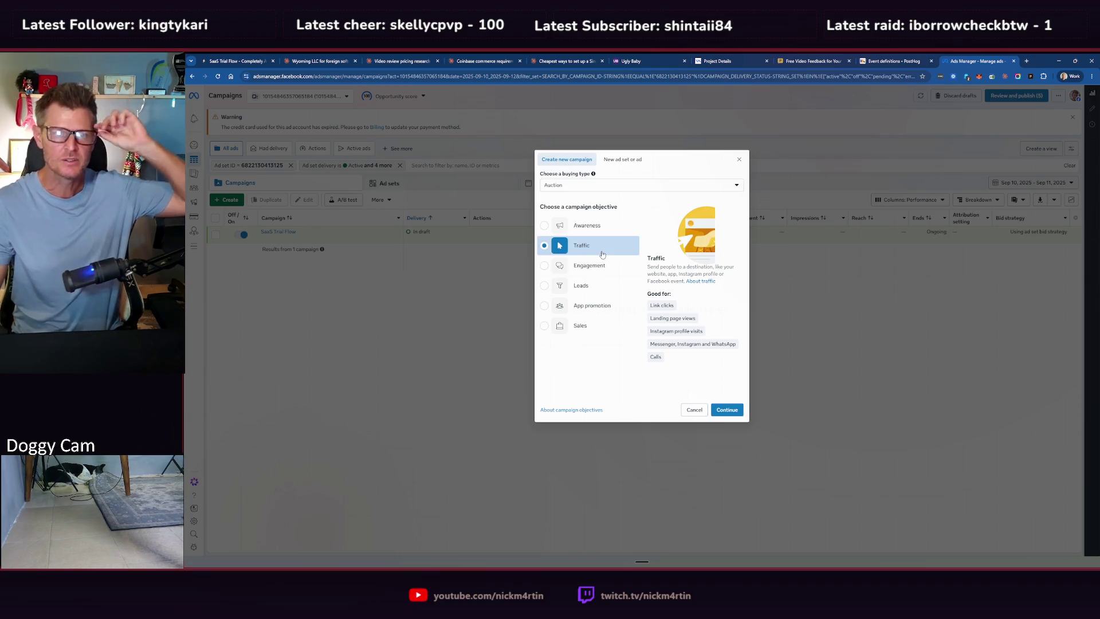
{"action": "left_click", "coordinate": [577, 186]}
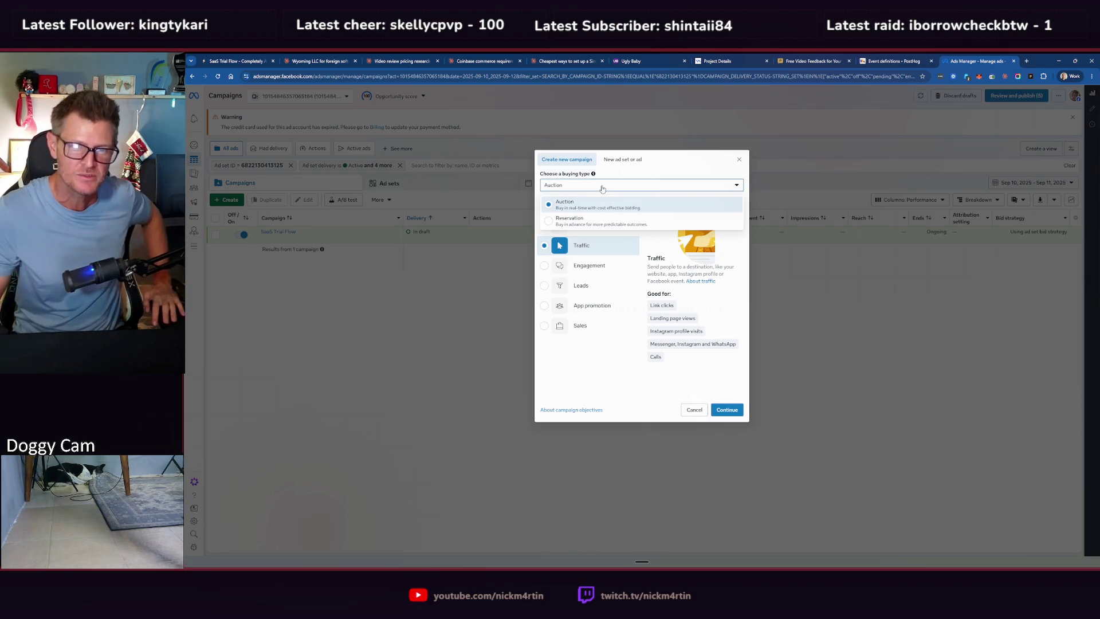
{"action": "left_click", "coordinate": [601, 202]}
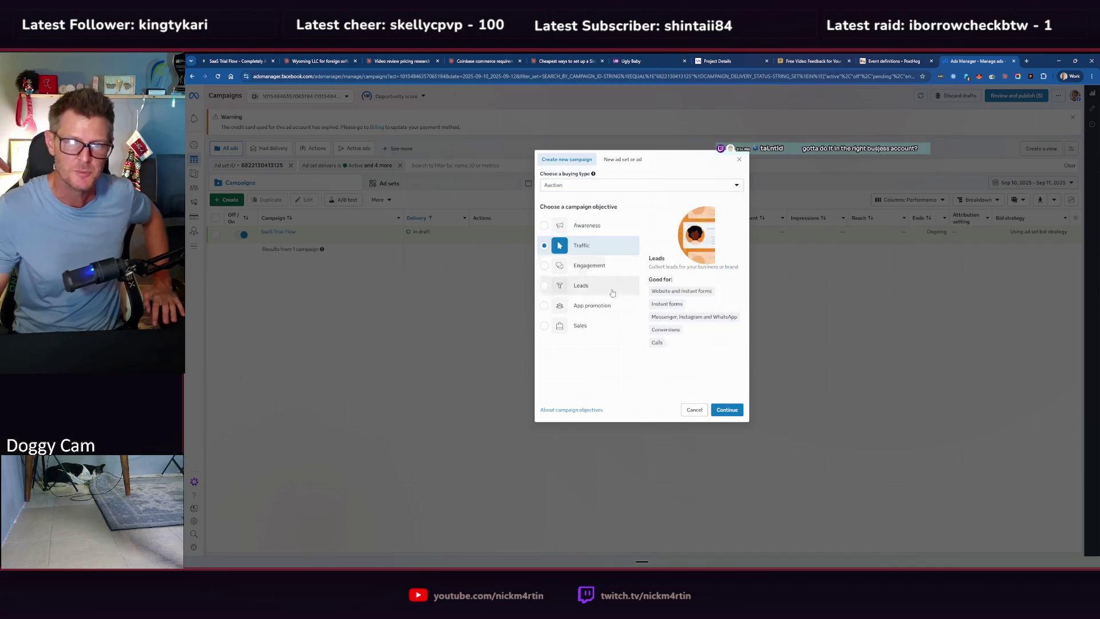
{"action": "left_click", "coordinate": [727, 410]}
{"action": "left_click", "coordinate": [715, 297]}
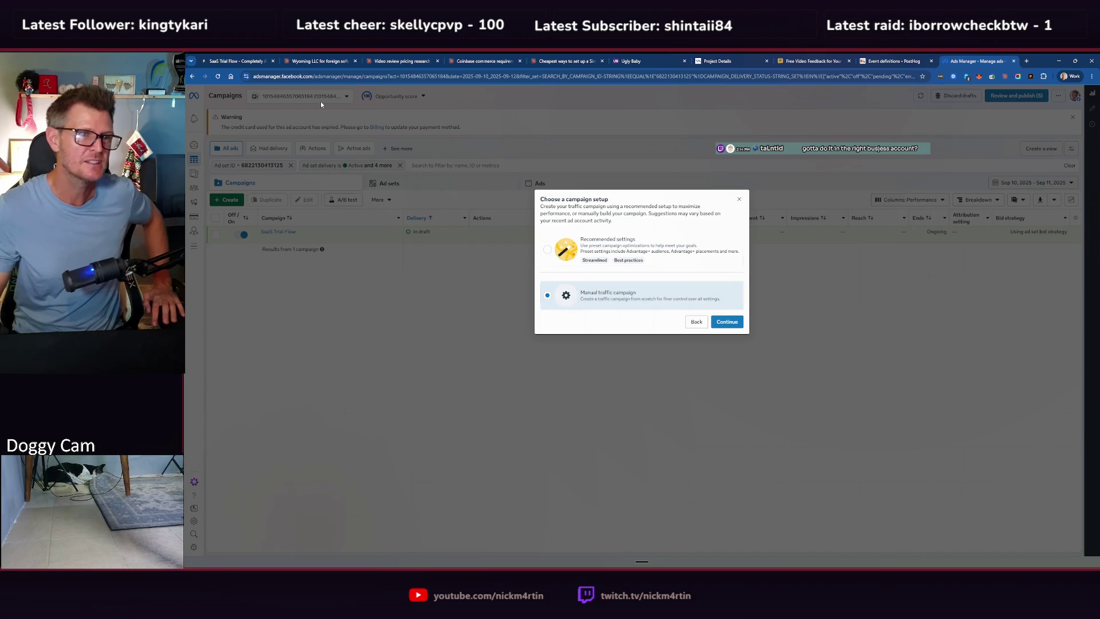
{"action": "left_click", "coordinate": [696, 322]}
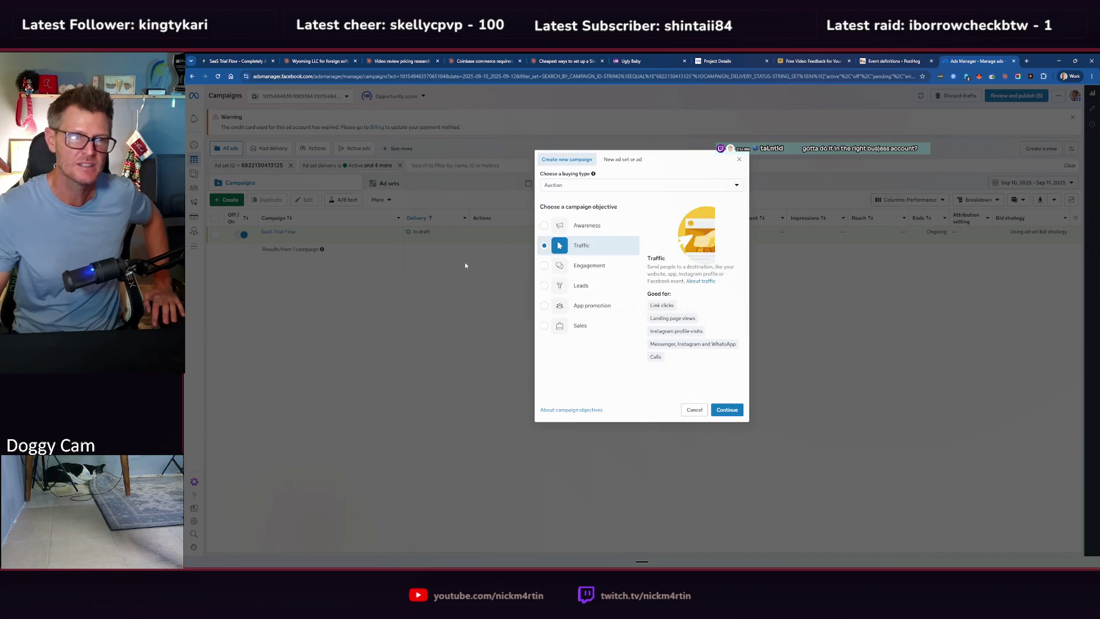
{"action": "left_click", "coordinate": [694, 409]}
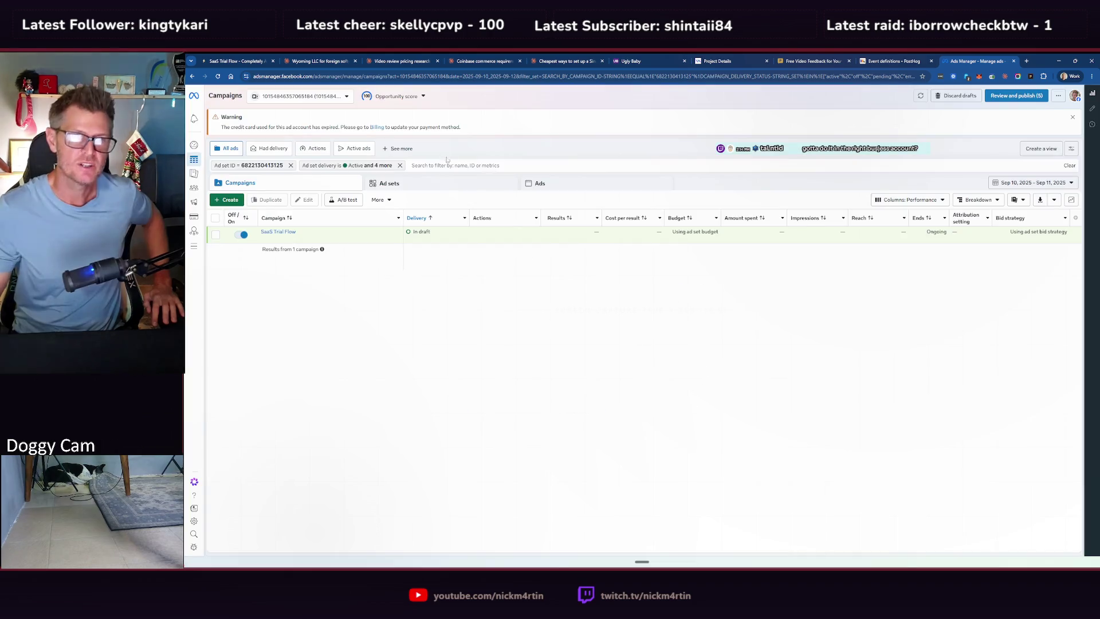
{"action": "left_click", "coordinate": [345, 96]}
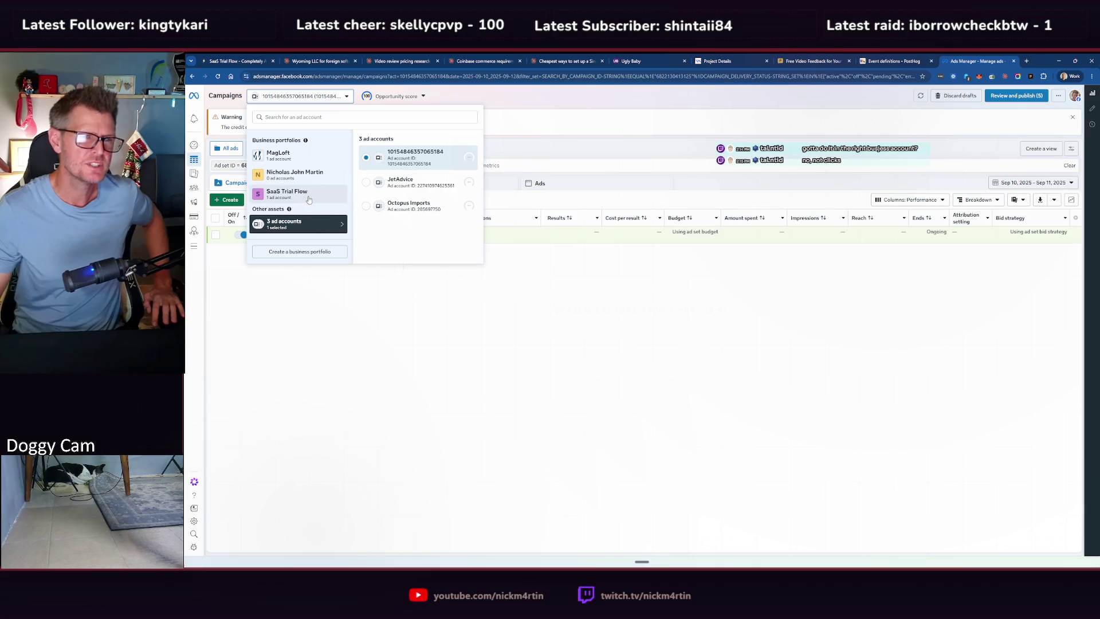
- Select the SaaS Trial Flow ad account under its portfolio and dismiss the payment notice
{"action": "left_click", "coordinate": [308, 198]}
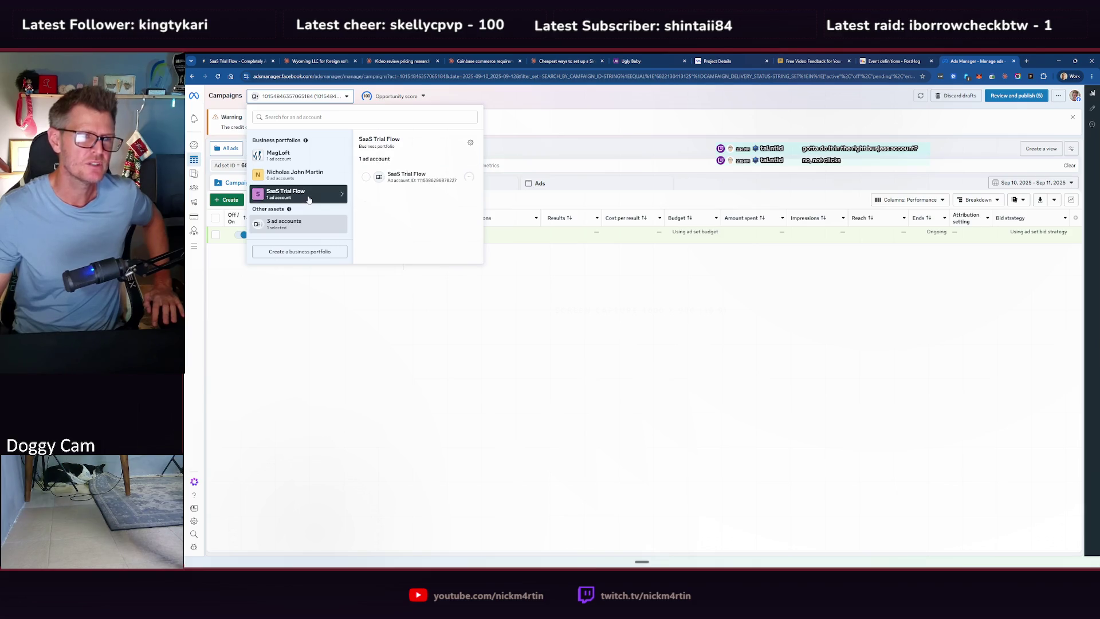
{"action": "left_click", "coordinate": [395, 180]}
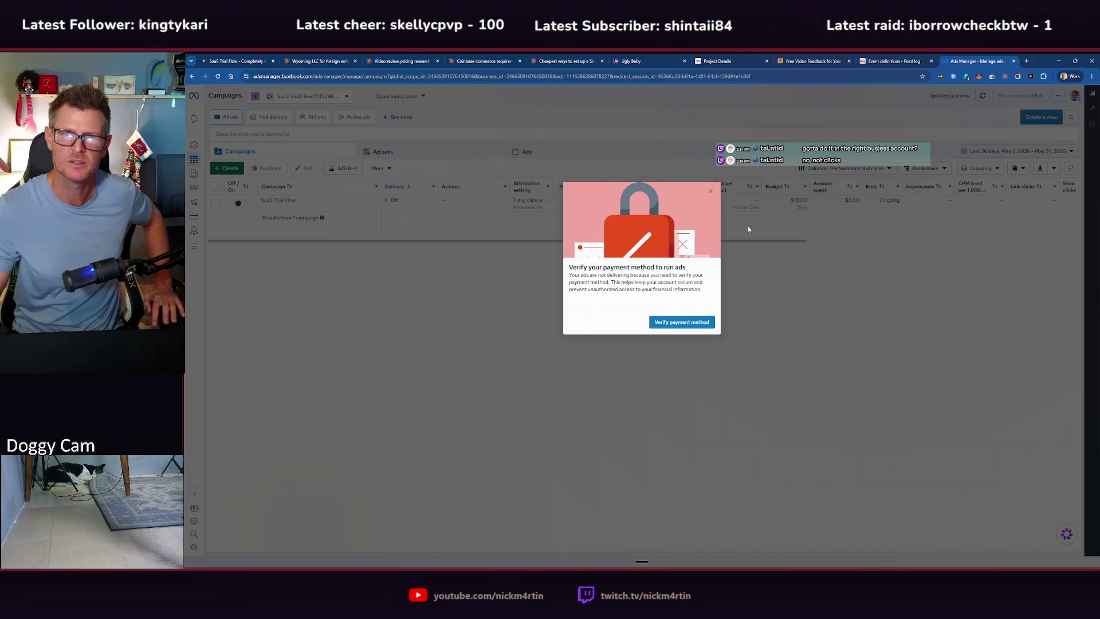
{"action": "left_click", "coordinate": [711, 191]}
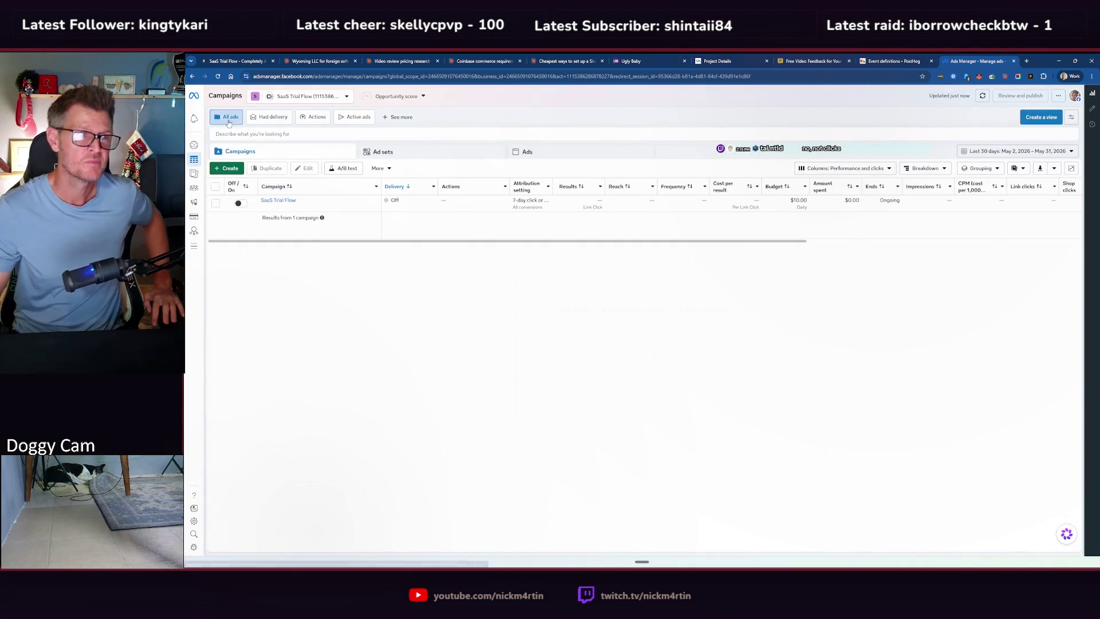
- Start a new campaign in the SaaS Trial Flow account with the Create button
{"action": "left_click", "coordinate": [226, 168]}
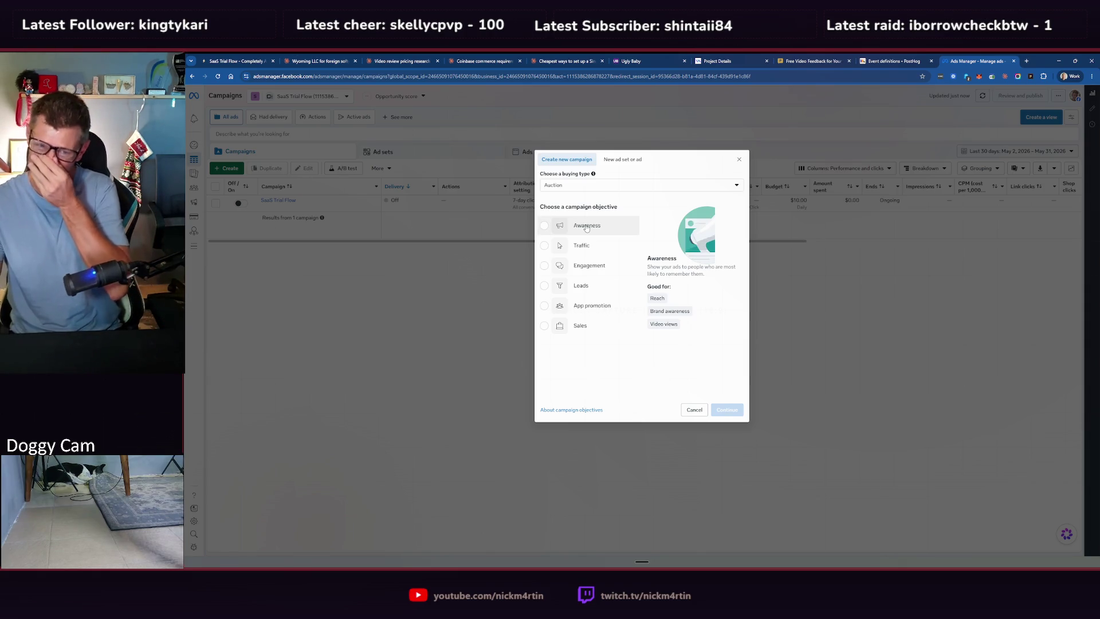
- With the objectives help article open, compare Traffic and Engagement, settling on Traffic
{"action": "left_click", "coordinate": [582, 410]}
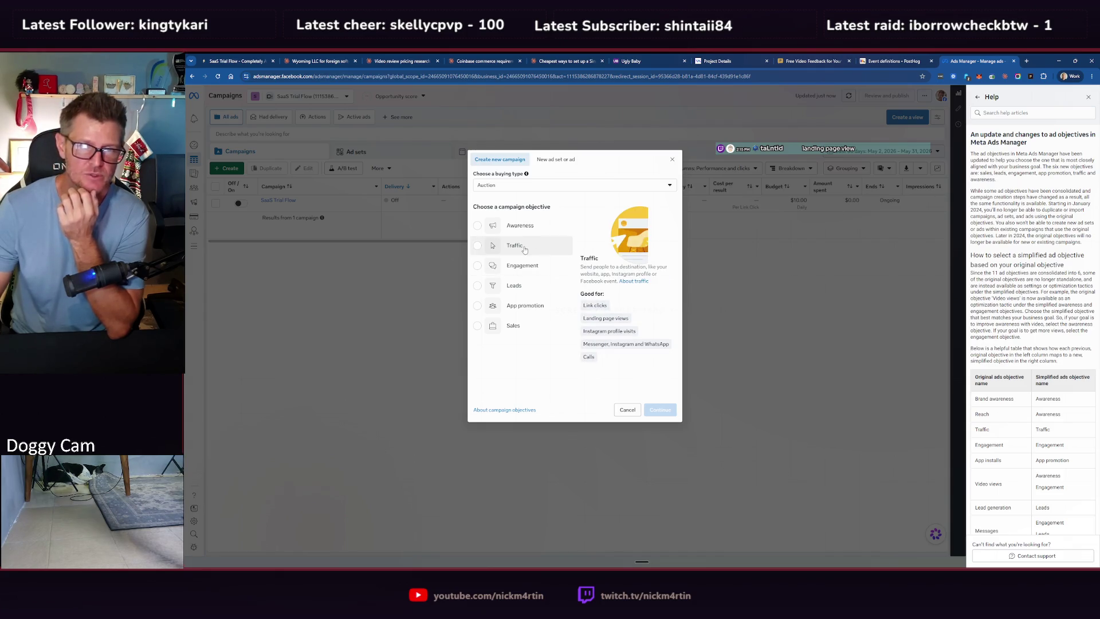
{"action": "left_click", "coordinate": [524, 249]}
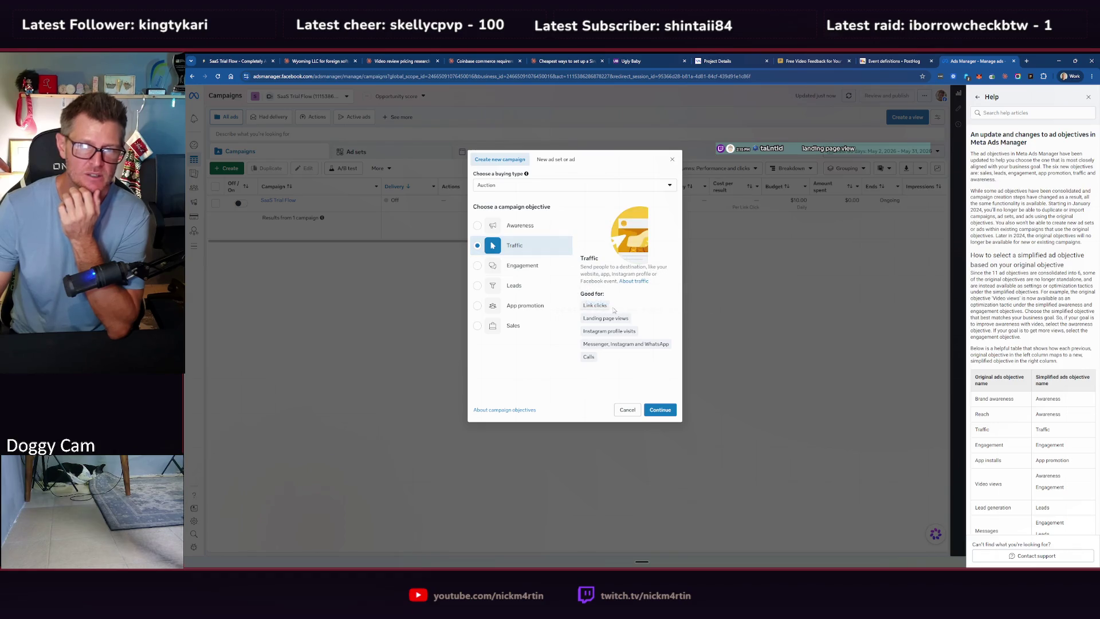
{"action": "mouse_move", "coordinate": [609, 319]}
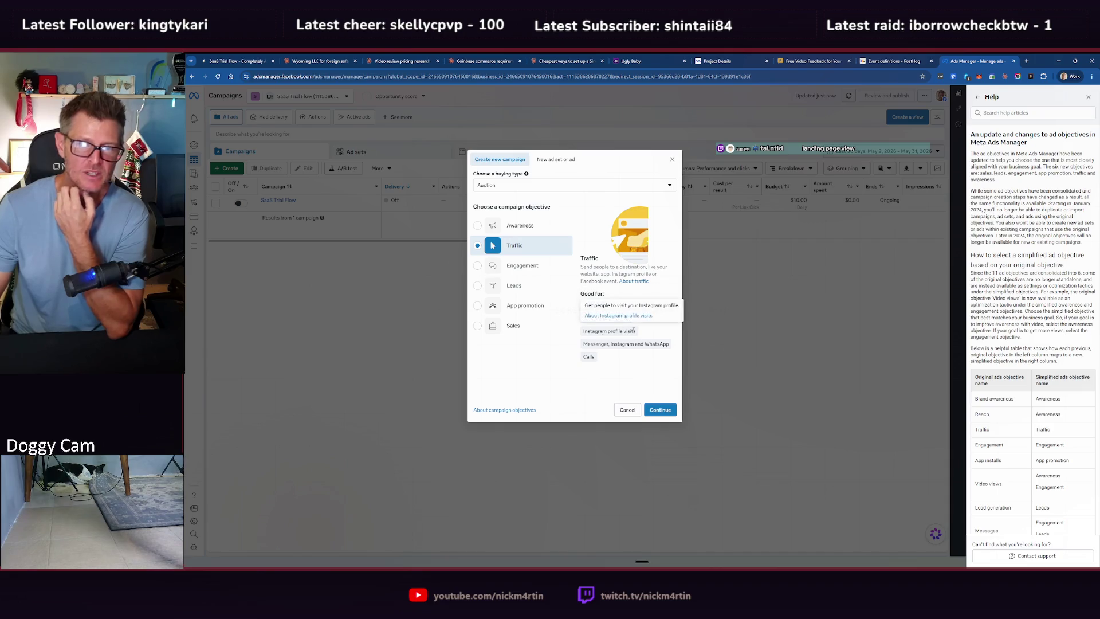
{"action": "mouse_move", "coordinate": [648, 346]}
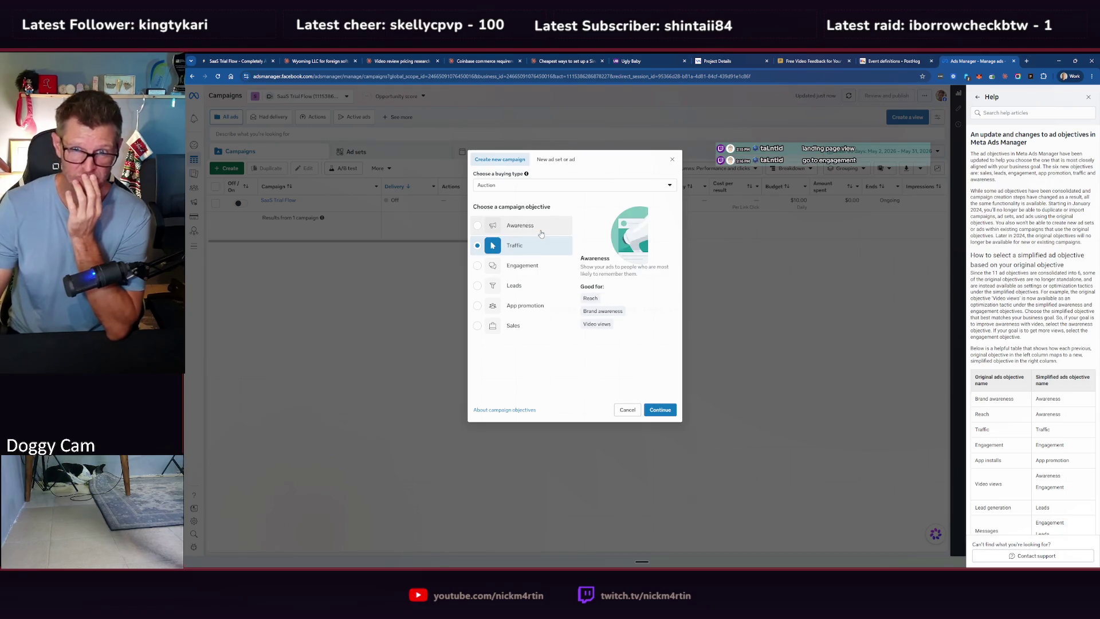
{"action": "left_click", "coordinate": [540, 273]}
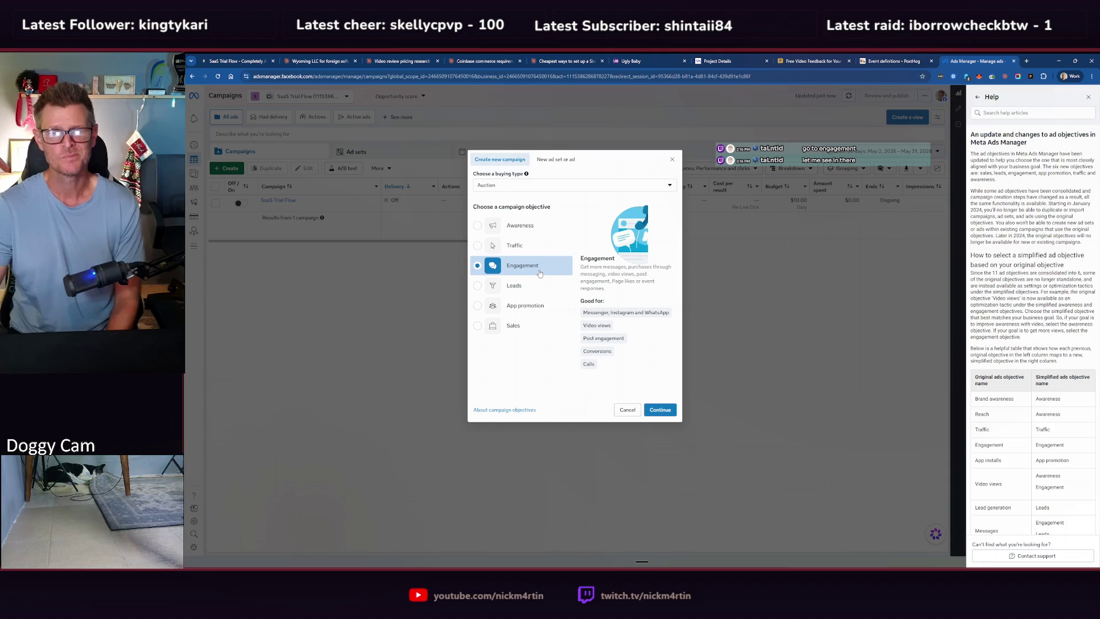
{"action": "mouse_move", "coordinate": [599, 328]}
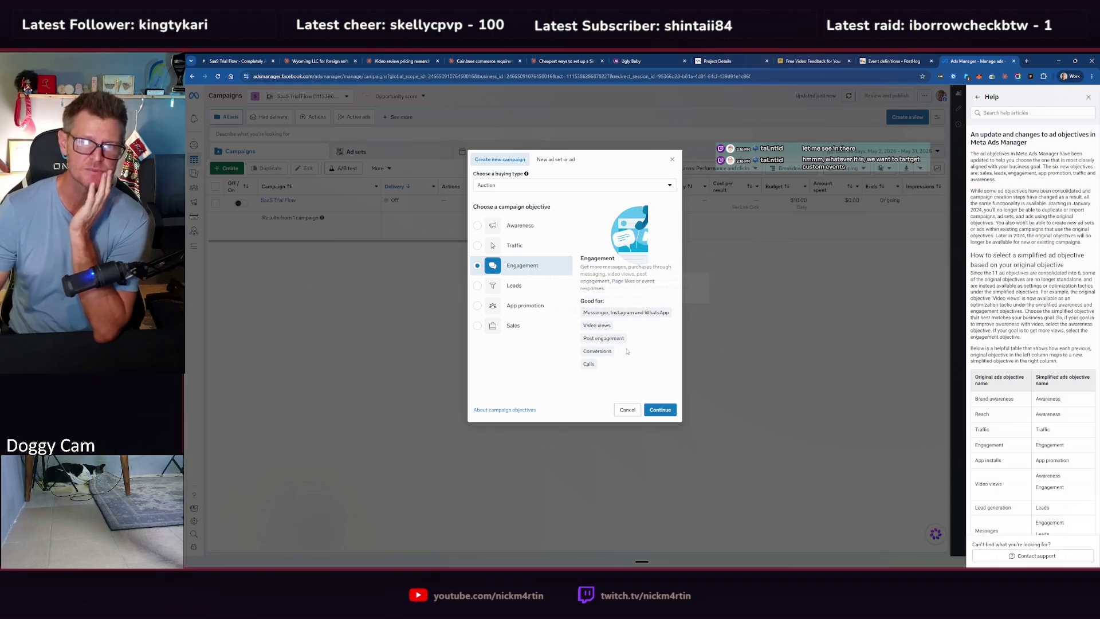
{"action": "mouse_move", "coordinate": [603, 354]}
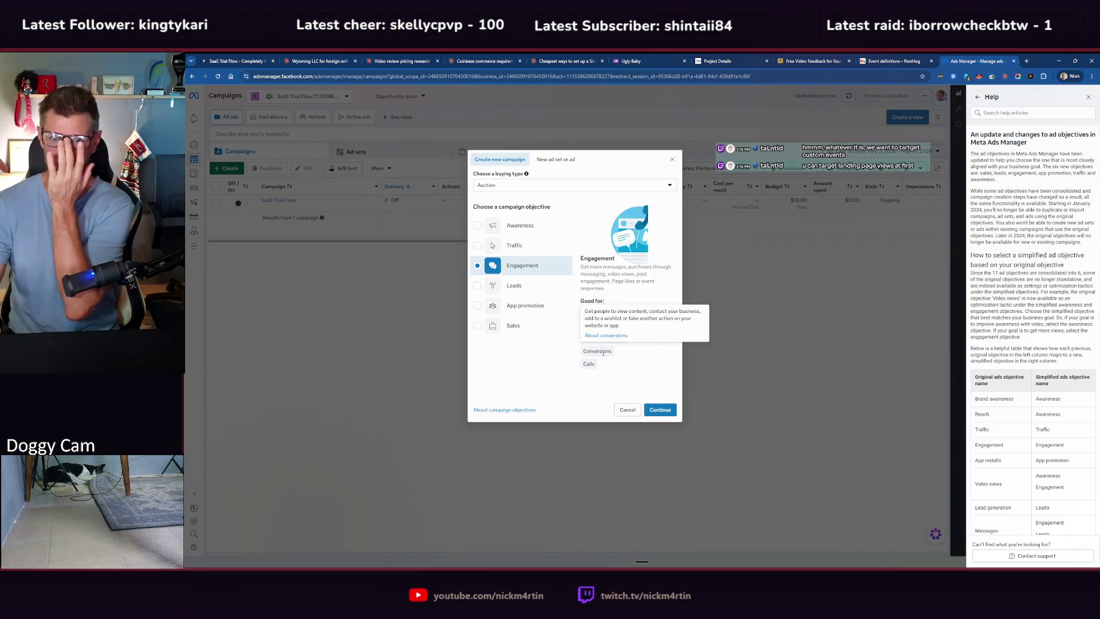
{"action": "left_click", "coordinate": [515, 245]}
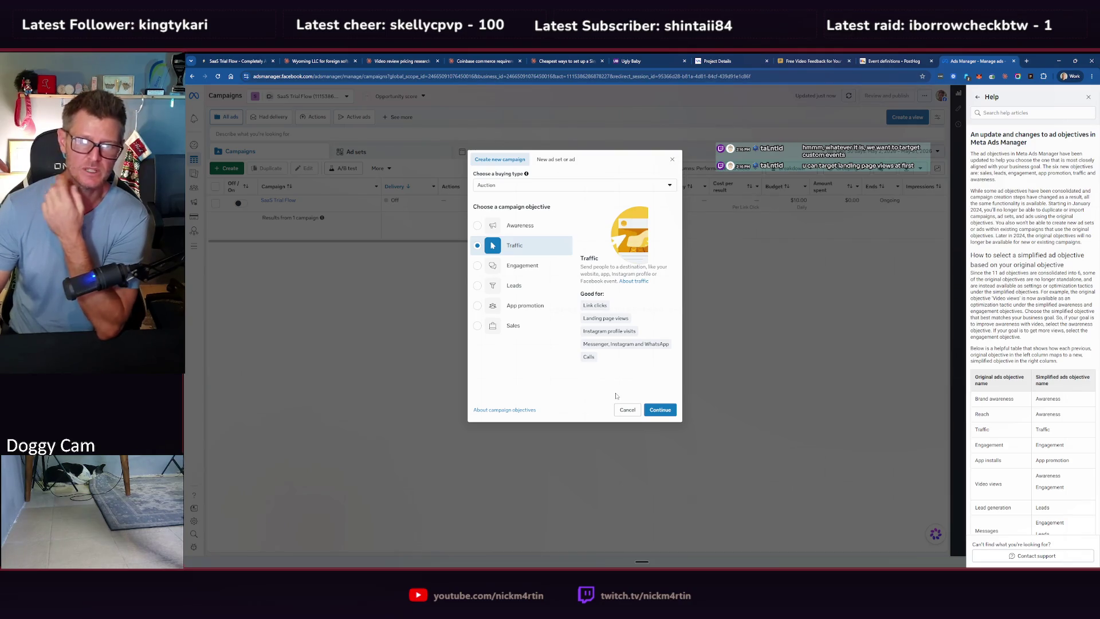
- Settle on Engagement as the campaign objective and open the About conversions help article
{"action": "left_click", "coordinate": [661, 410]}
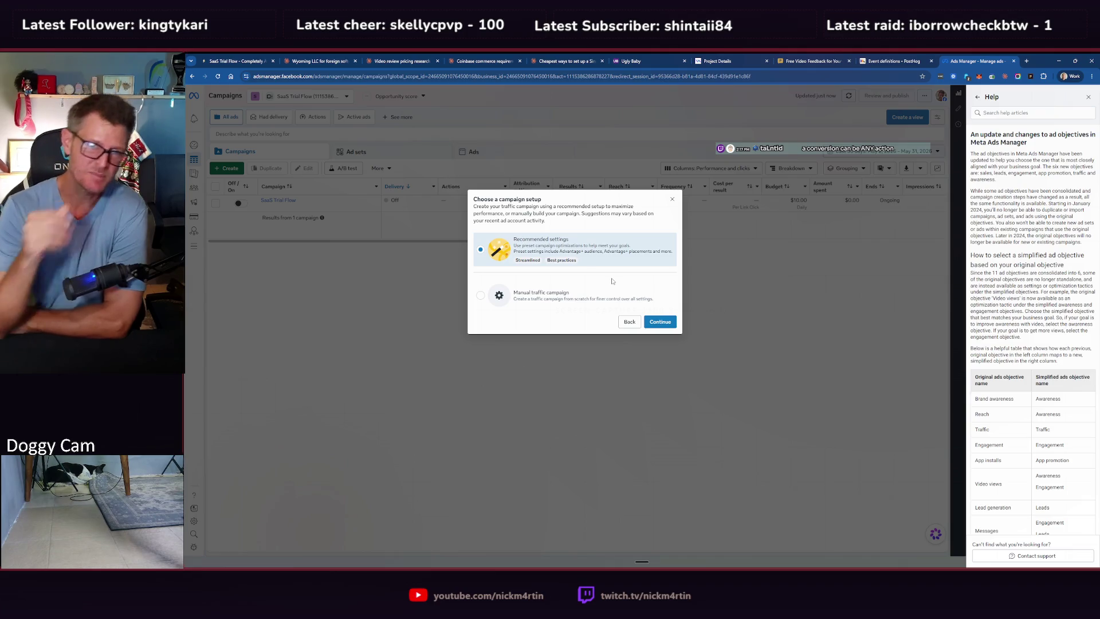
{"action": "left_click", "coordinate": [630, 322]}
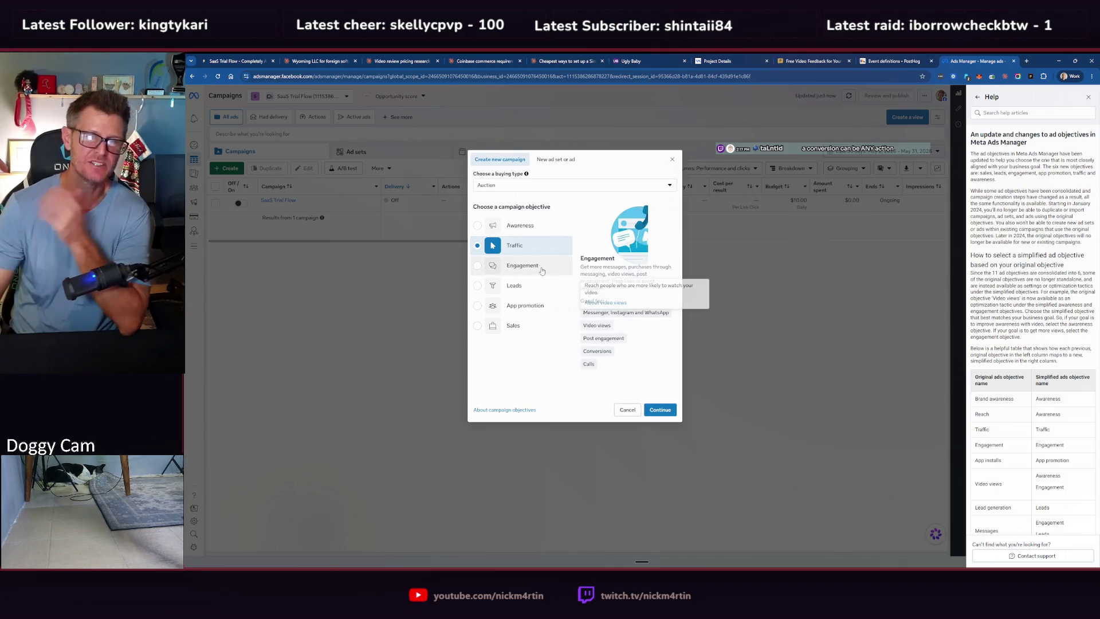
{"action": "left_click", "coordinate": [522, 265]}
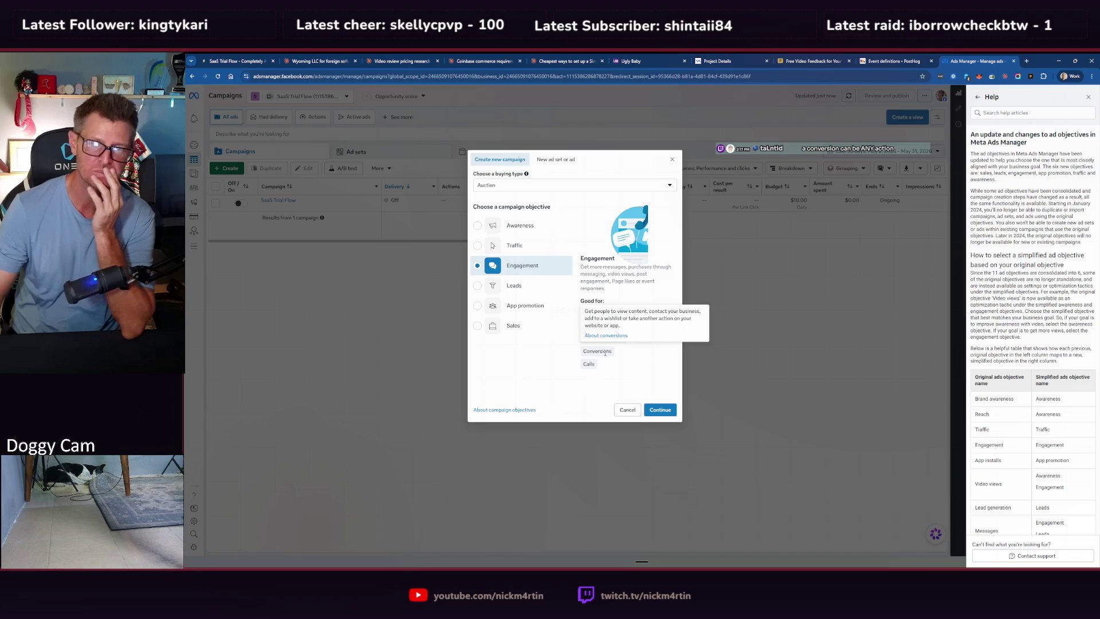
{"action": "left_click", "coordinate": [607, 336]}
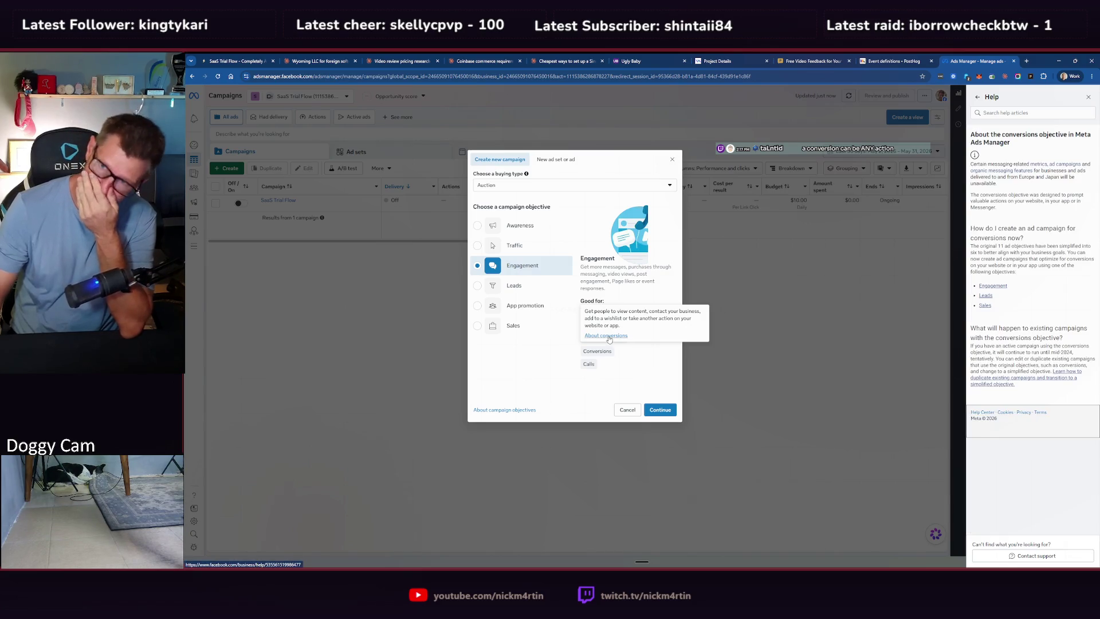
{"action": "left_click", "coordinate": [985, 295]}
{"action": "left_click", "coordinate": [515, 246]}
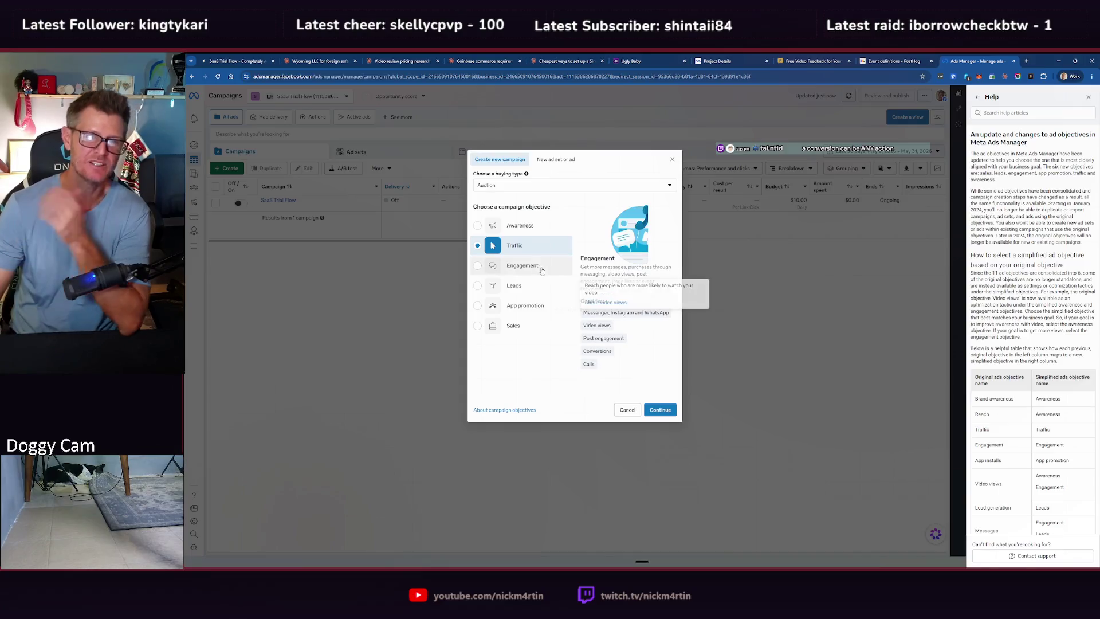
{"action": "left_click", "coordinate": [544, 272]}
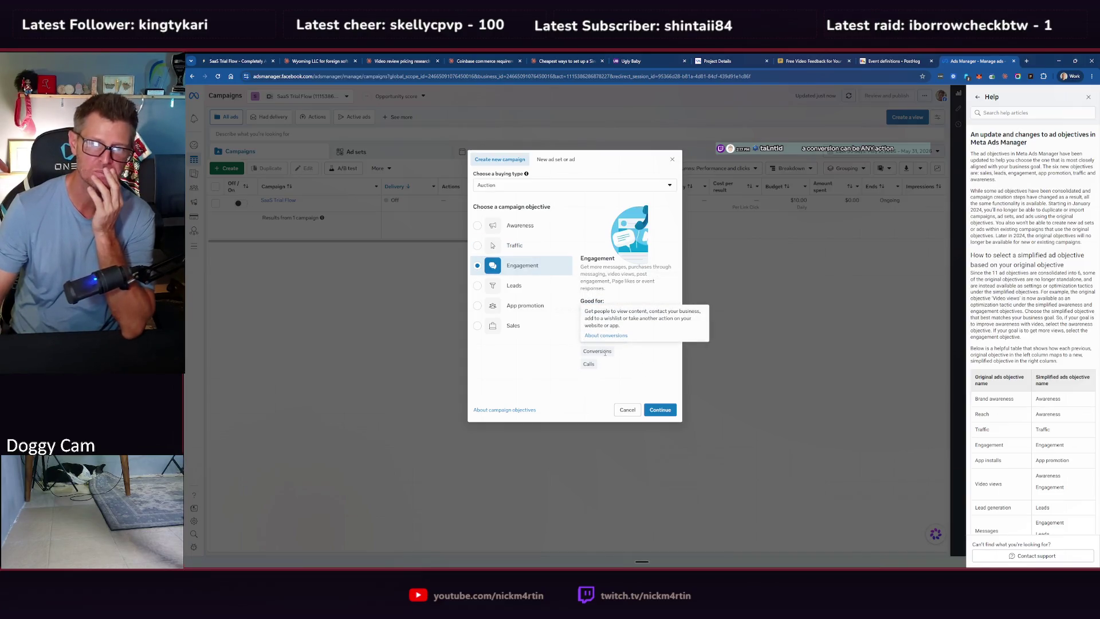
{"action": "left_click", "coordinate": [608, 337]}
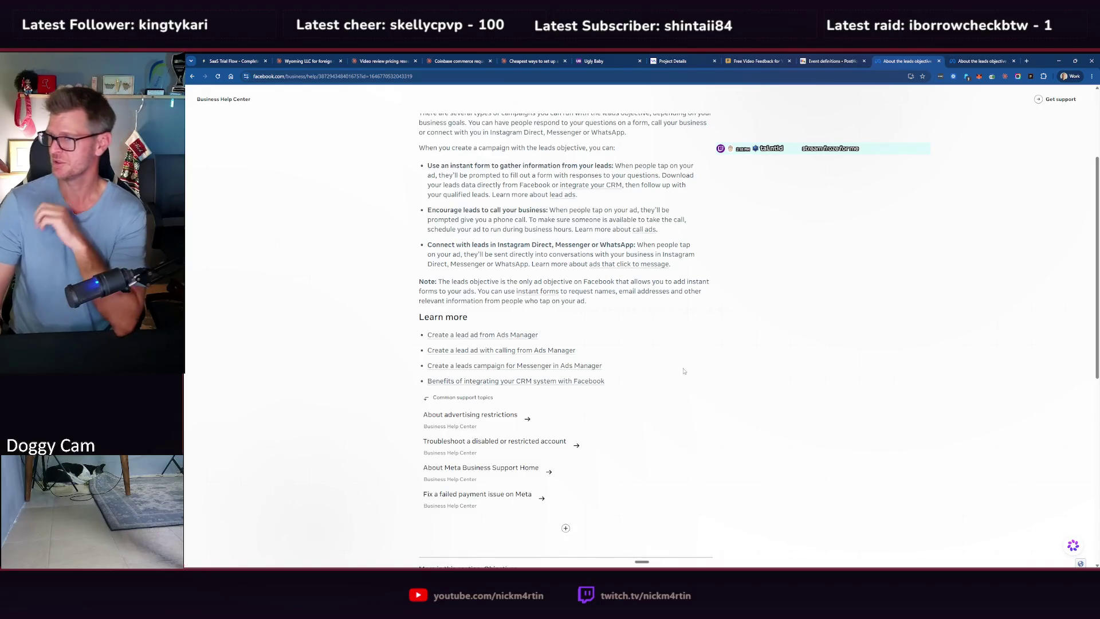
- Scroll through the About the leads objective article, then close both leads help tabs
{"action": "scroll", "coordinate": [670, 349], "scroll_direction": "down", "scroll_amount": 2}
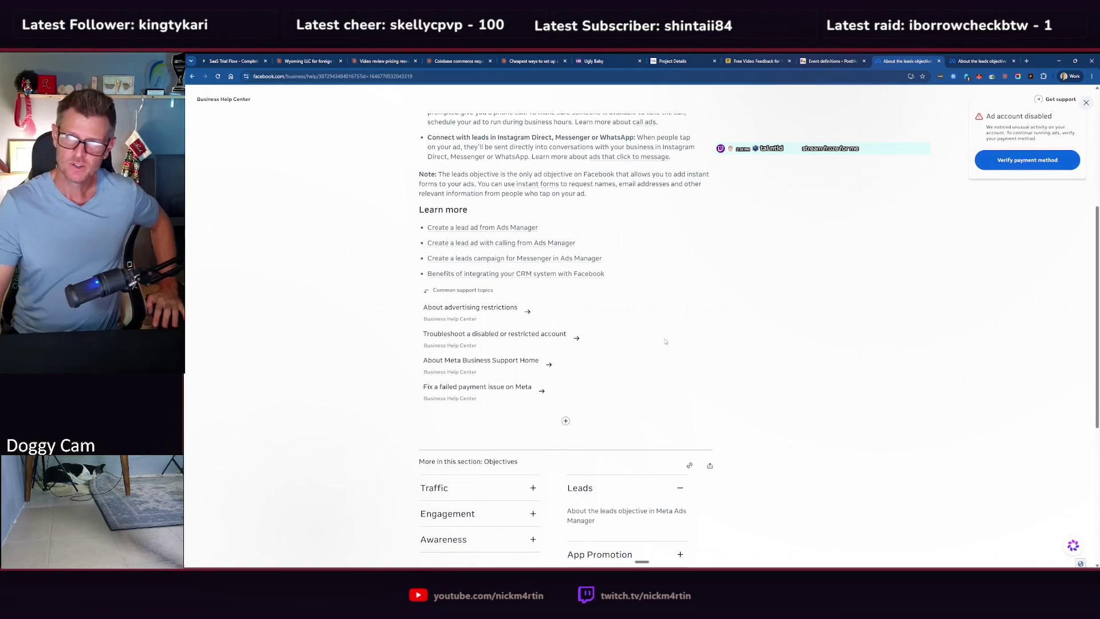
{"action": "scroll", "coordinate": [665, 342], "scroll_direction": "down", "scroll_amount": 3}
{"action": "scroll", "coordinate": [649, 308], "scroll_direction": "down", "scroll_amount": 2}
{"action": "scroll", "coordinate": [646, 307], "scroll_direction": "up", "scroll_amount": 4}
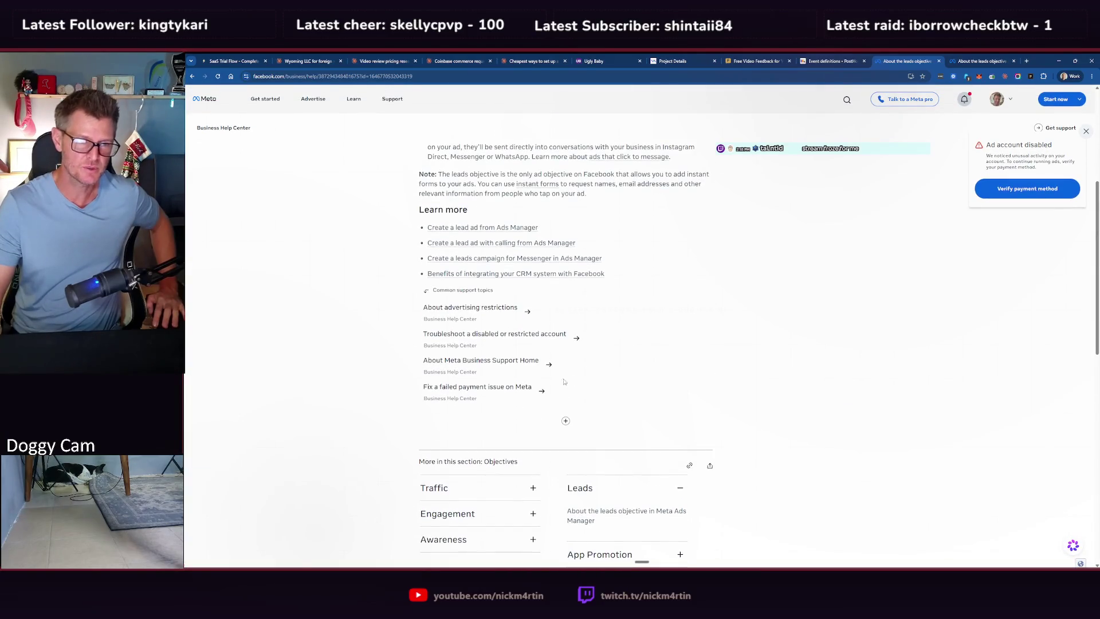
{"action": "scroll", "coordinate": [531, 360], "scroll_direction": "up", "scroll_amount": 1}
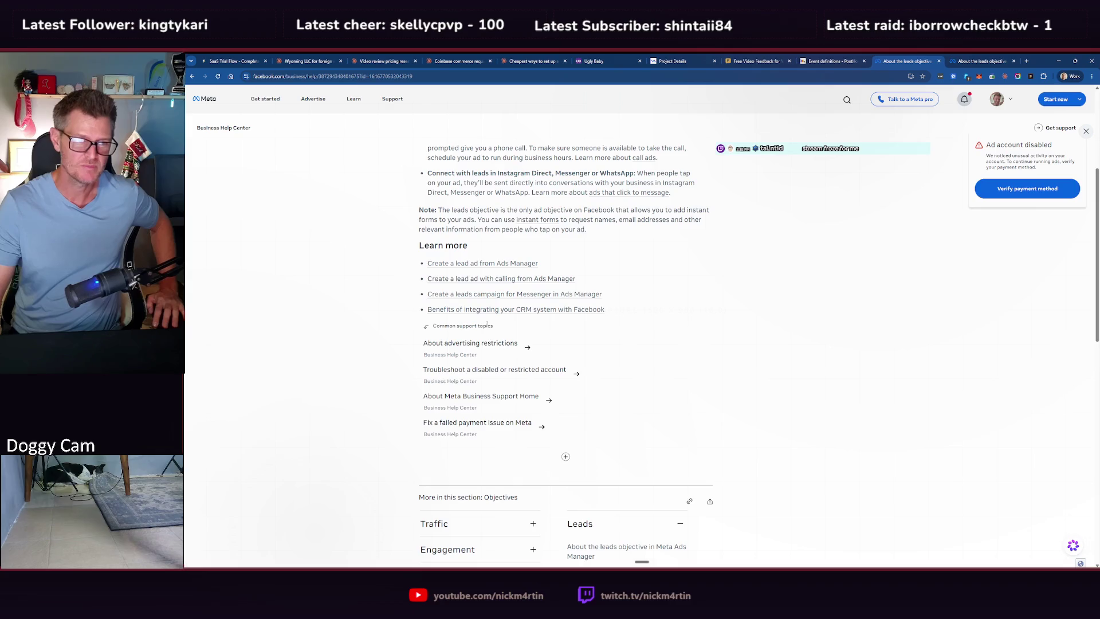
{"action": "scroll", "coordinate": [510, 292], "scroll_direction": "up", "scroll_amount": 5}
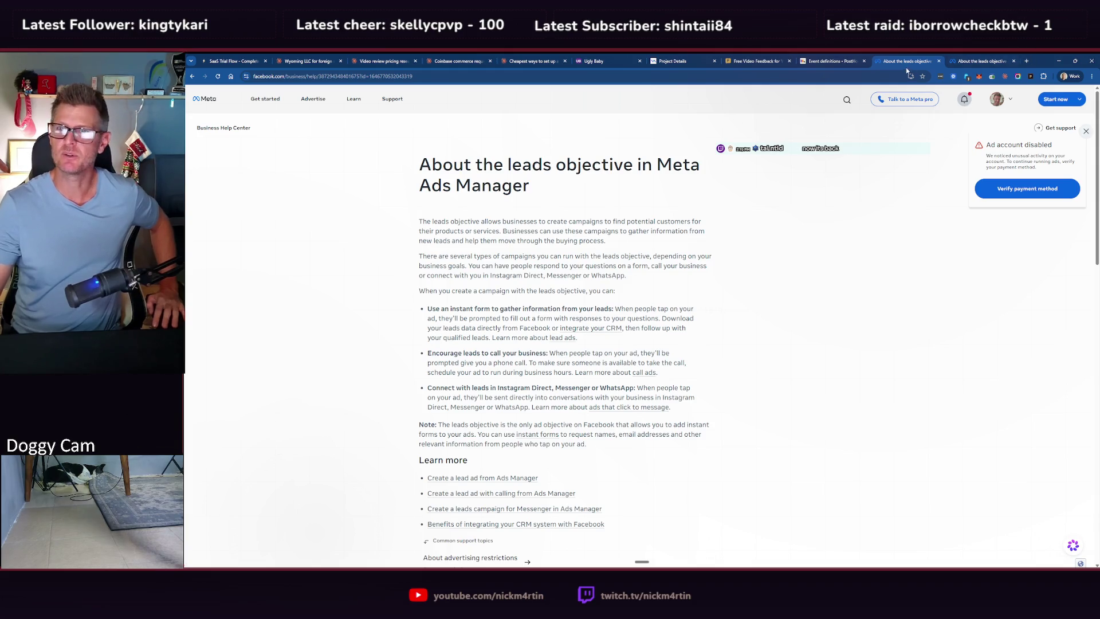
{"action": "left_click", "coordinate": [938, 61]}
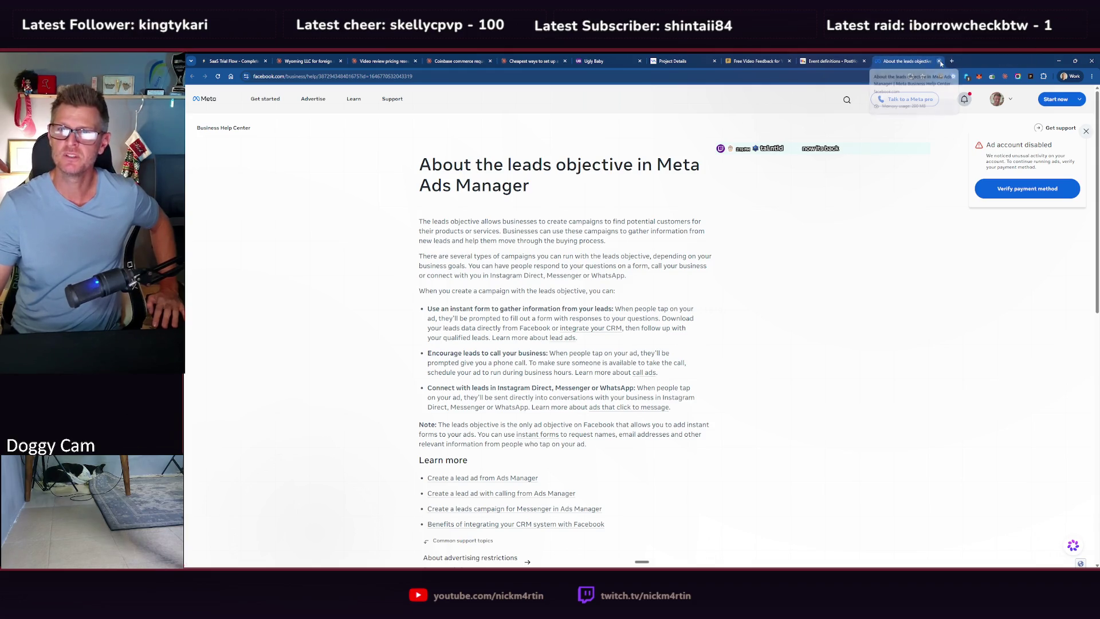
{"action": "left_click", "coordinate": [939, 61]}
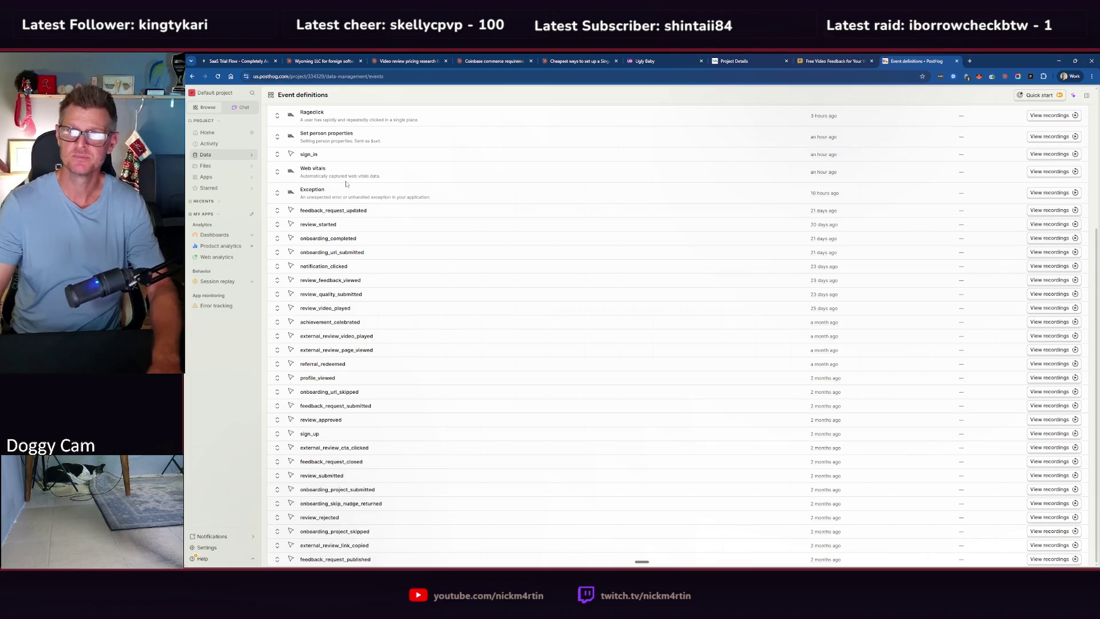
- Reopen the closed tabs, return to the Ads Manager campaigns page and close the extra leads help tab
{"action": "key", "text": "ctrl+shift+t"}
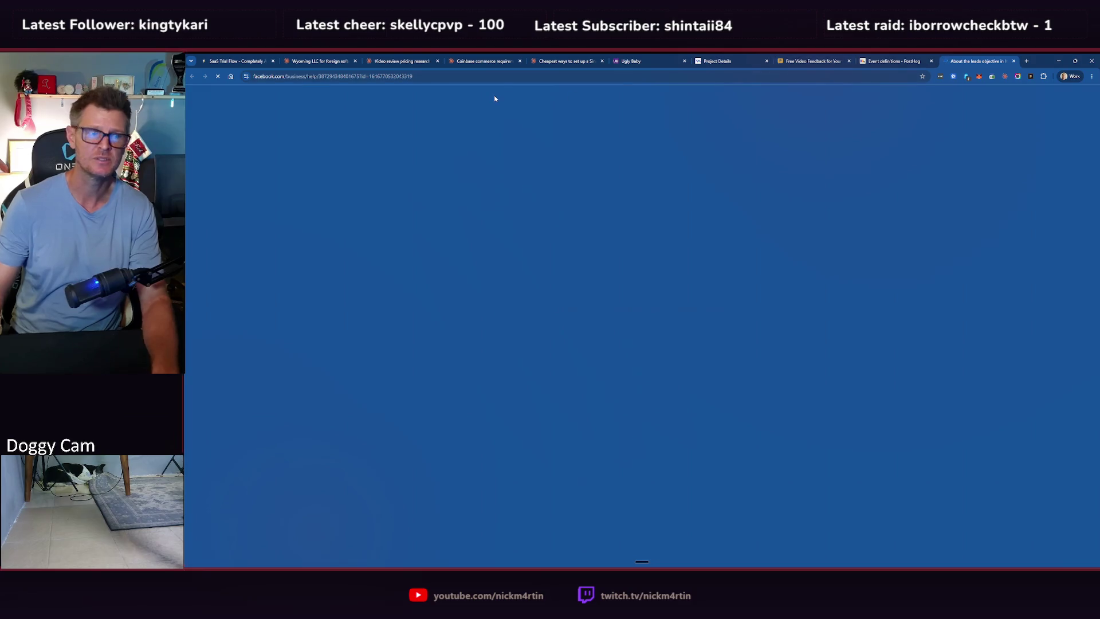
{"action": "key", "text": "ctrl+shift+t"}
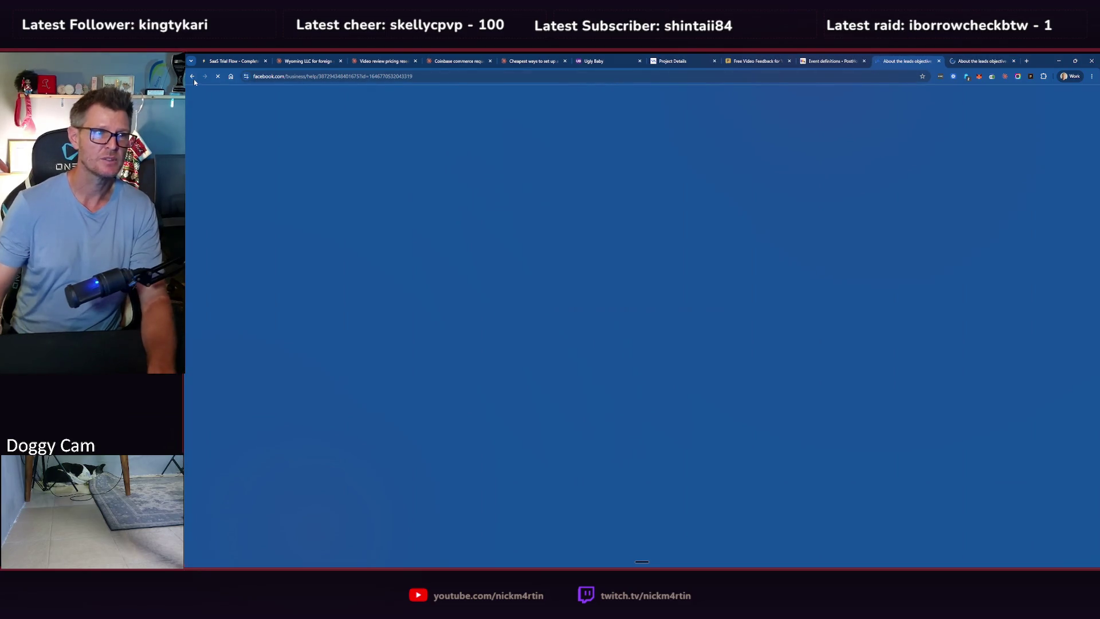
{"action": "right_click", "coordinate": [193, 77]}
{"action": "left_click", "coordinate": [204, 92]}
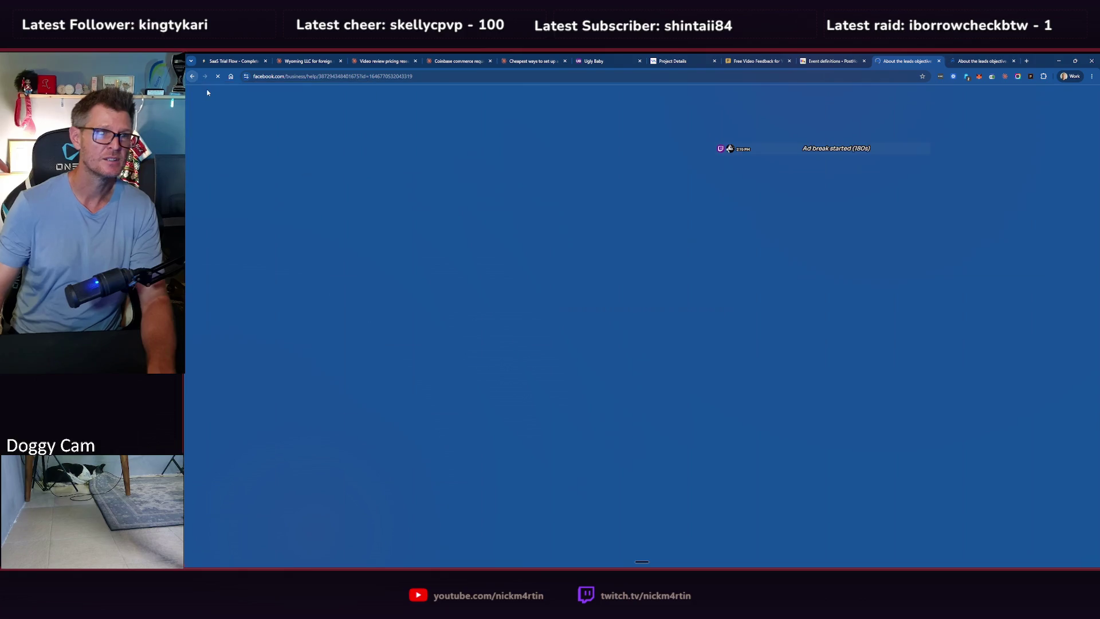
{"action": "left_click", "coordinate": [1013, 61]}
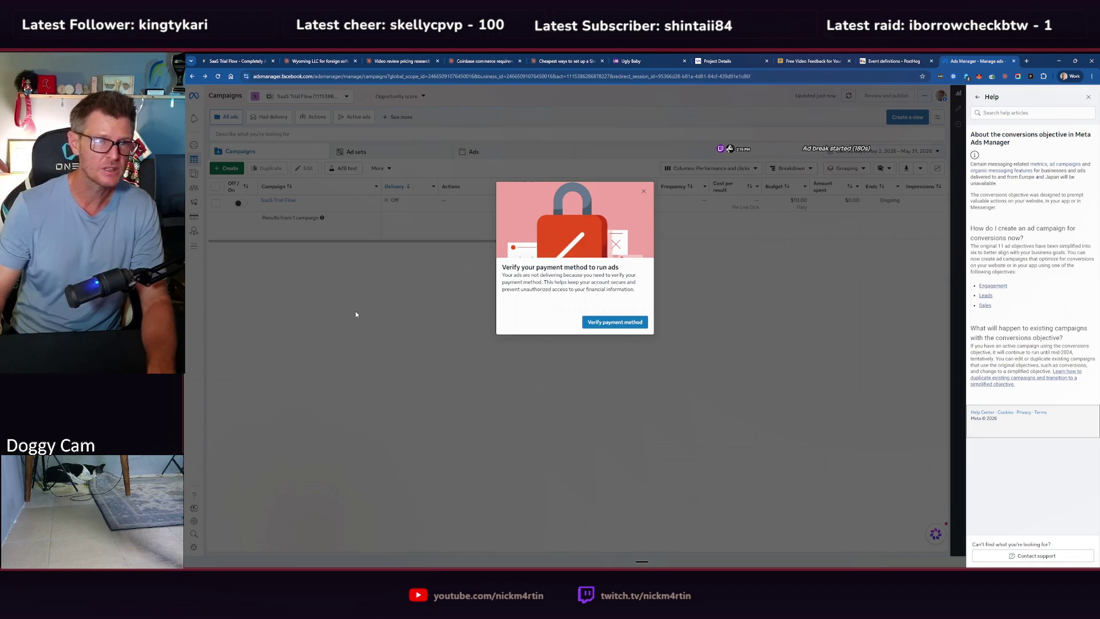
- Open the Verify payment method dialog on the Billing & payments page
{"action": "left_click", "coordinate": [624, 324]}
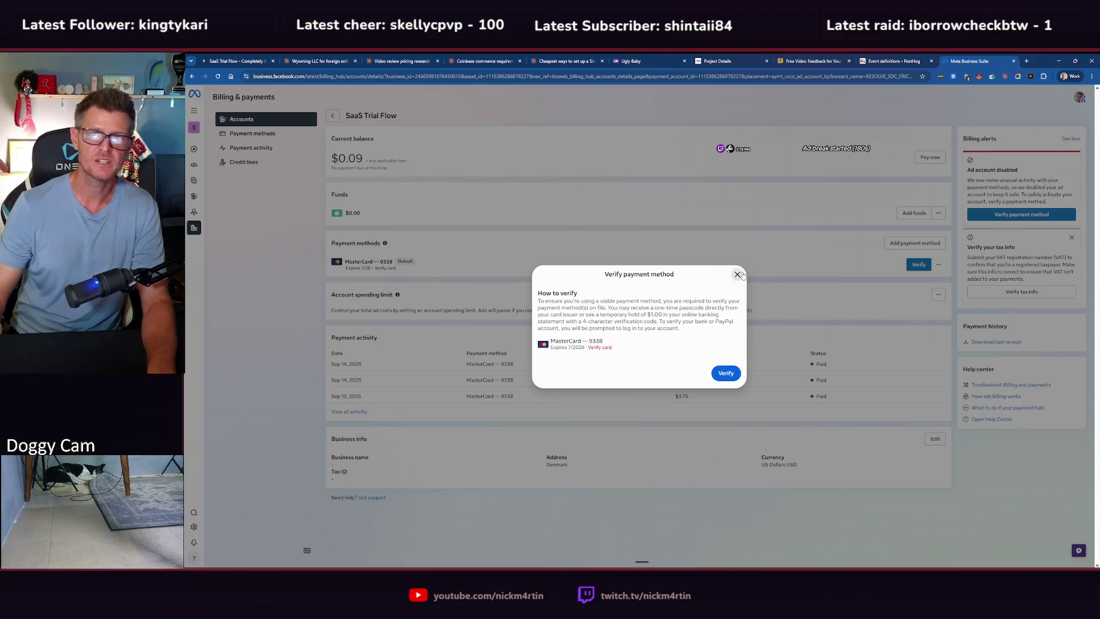
- Dismiss payment verification, go back to the Ads Manager campaigns list and close the Help panel, then start a new campaign
{"action": "left_click", "coordinate": [738, 274]}
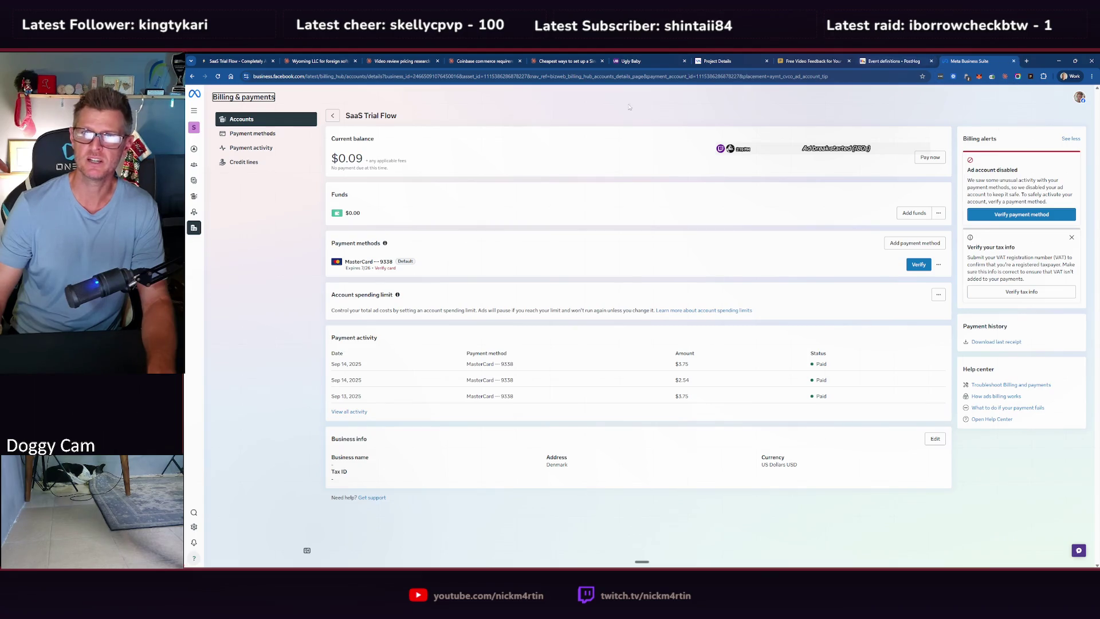
{"action": "left_click", "coordinate": [193, 77]}
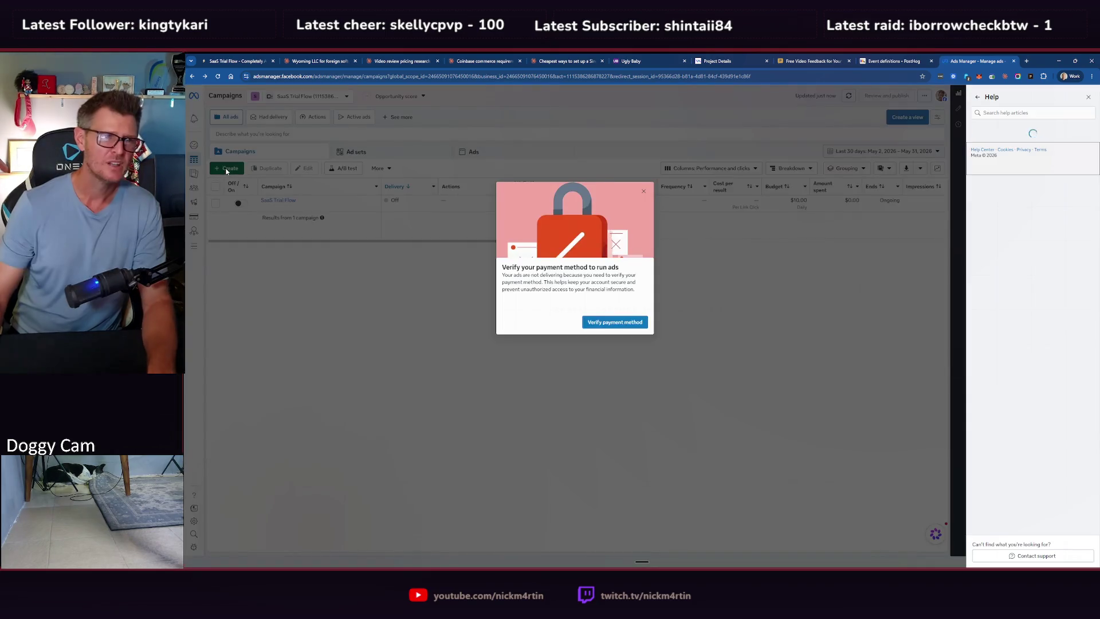
{"action": "left_click", "coordinate": [643, 190]}
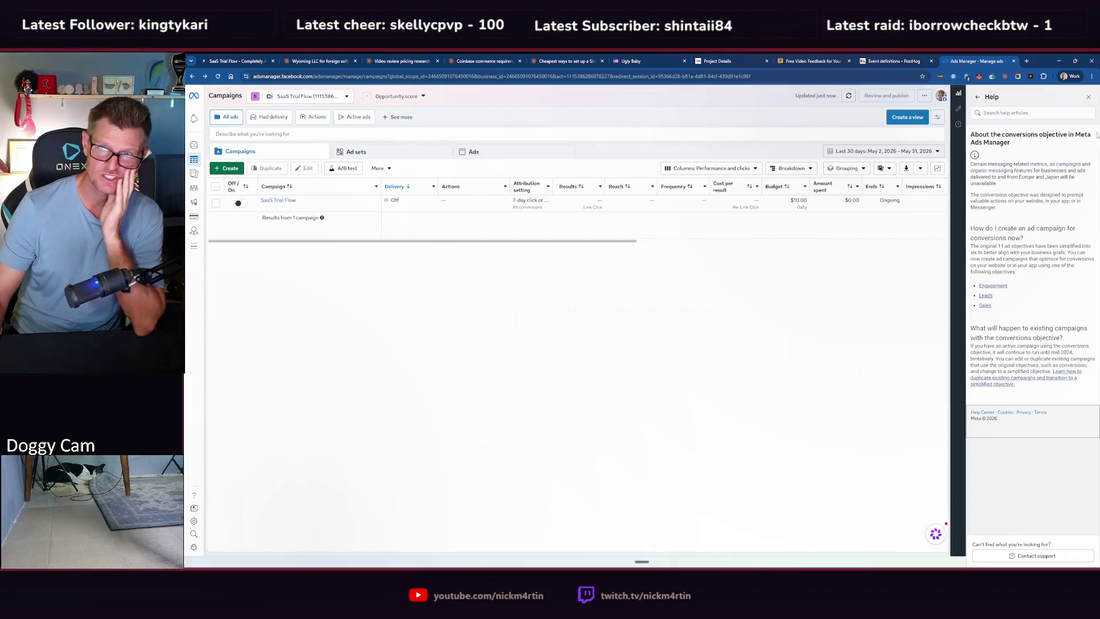
{"action": "left_click", "coordinate": [1087, 98]}
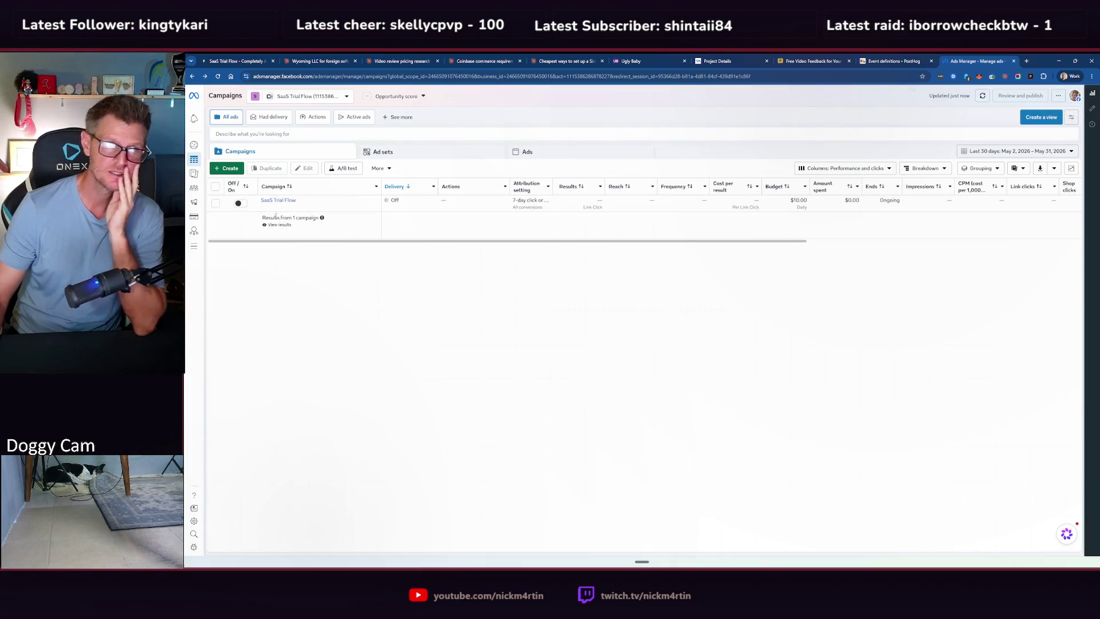
{"action": "left_click", "coordinate": [230, 168]}
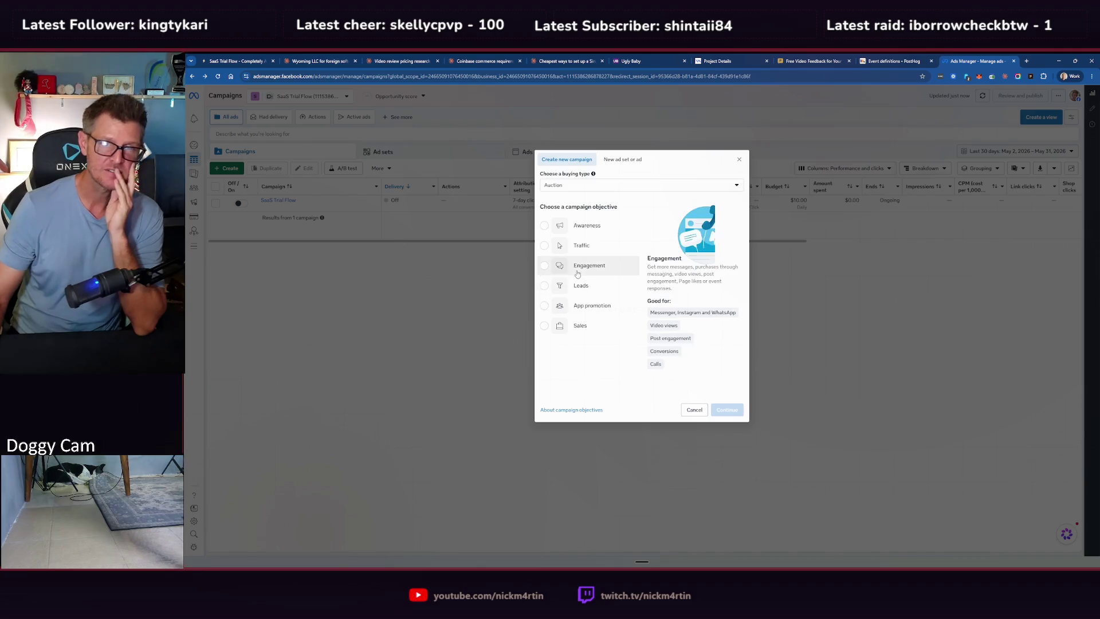
- Pick Traffic as the objective and accept the Recommended campaign setup
{"action": "left_click", "coordinate": [582, 245]}
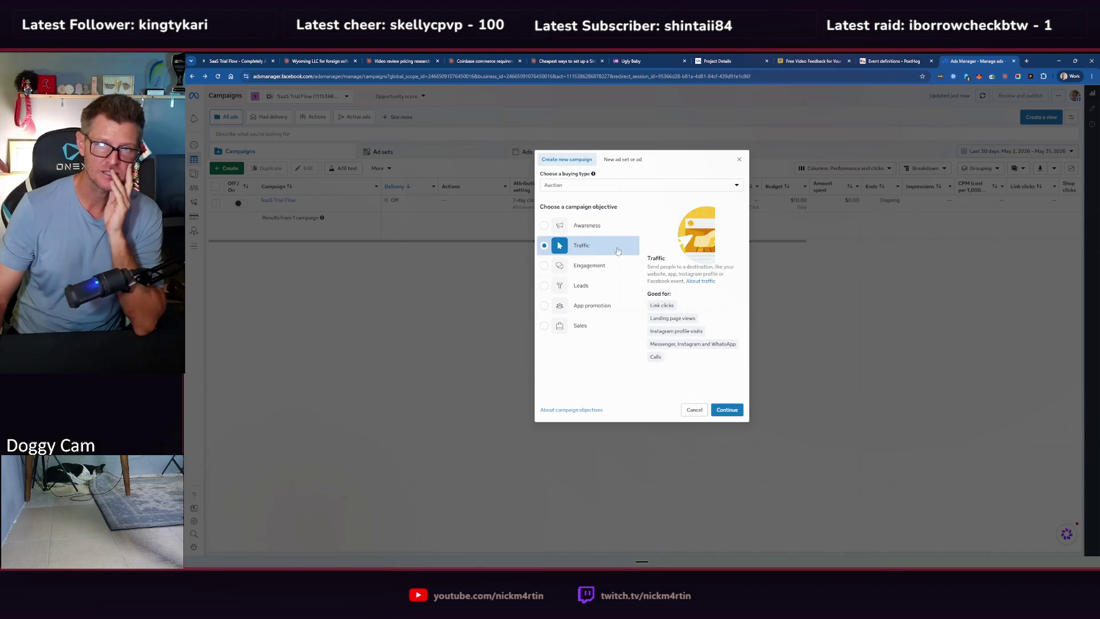
{"action": "left_click", "coordinate": [727, 409]}
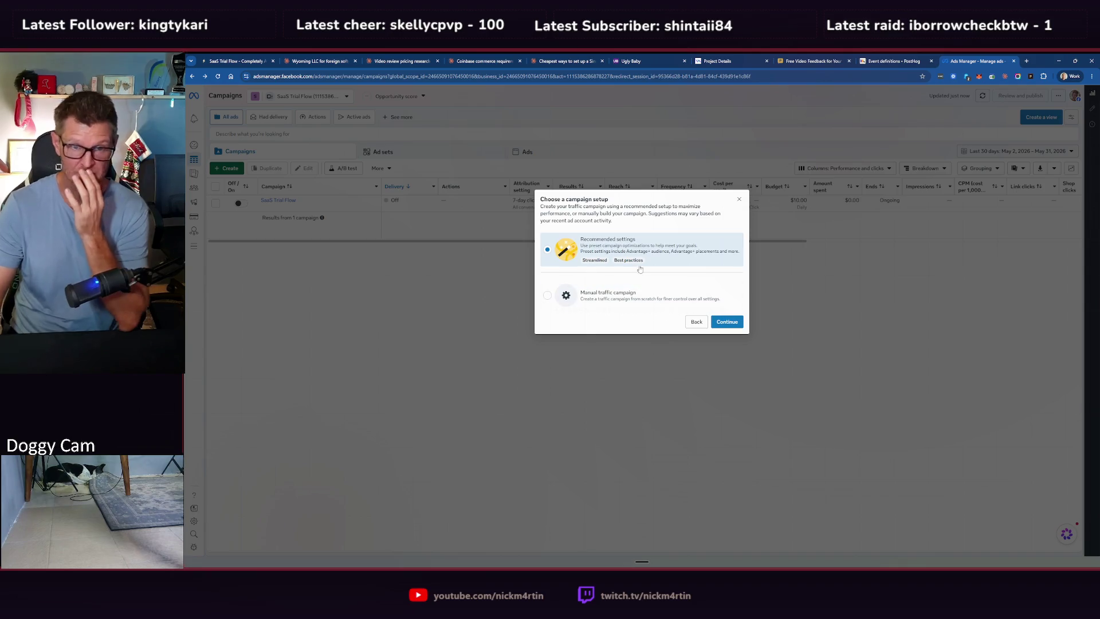
{"action": "left_click", "coordinate": [727, 322]}
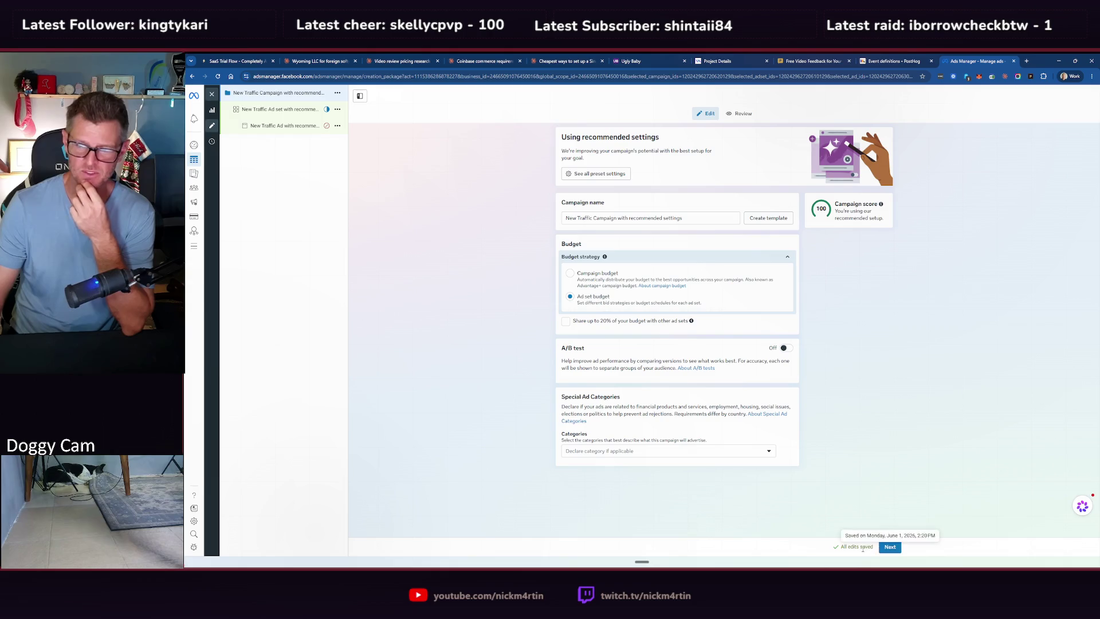
- Rename the campaign to 'Traffic to PeerPull' and switch Budget strategy to Campaign budget
{"action": "mouse_move", "coordinate": [855, 549]}
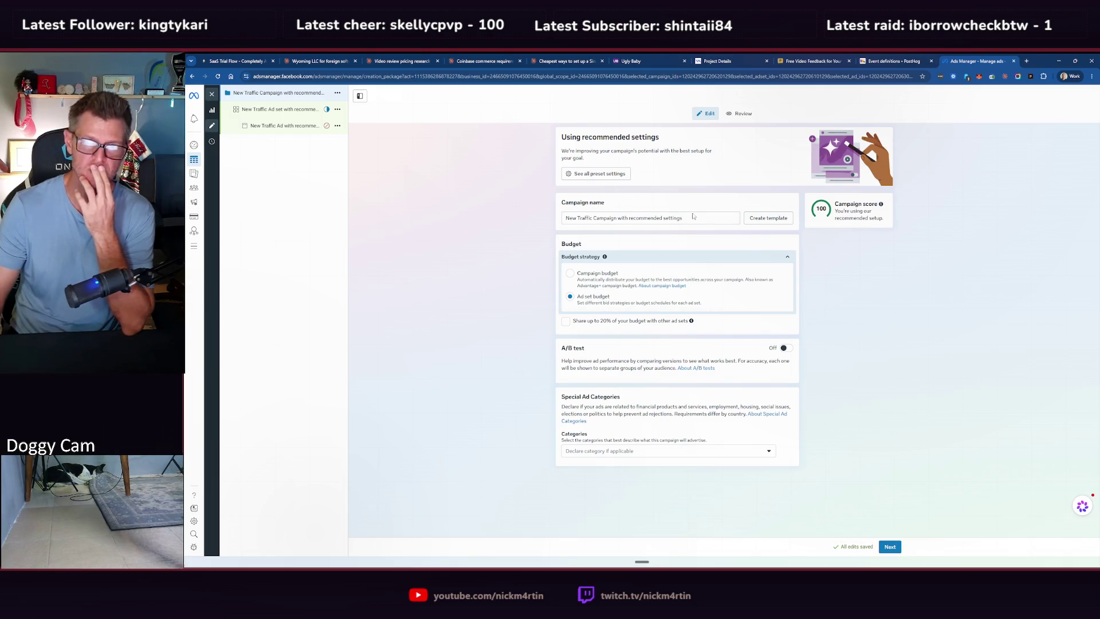
{"action": "left_click_drag", "start_coordinate": [694, 219], "coordinate": [539, 220]}
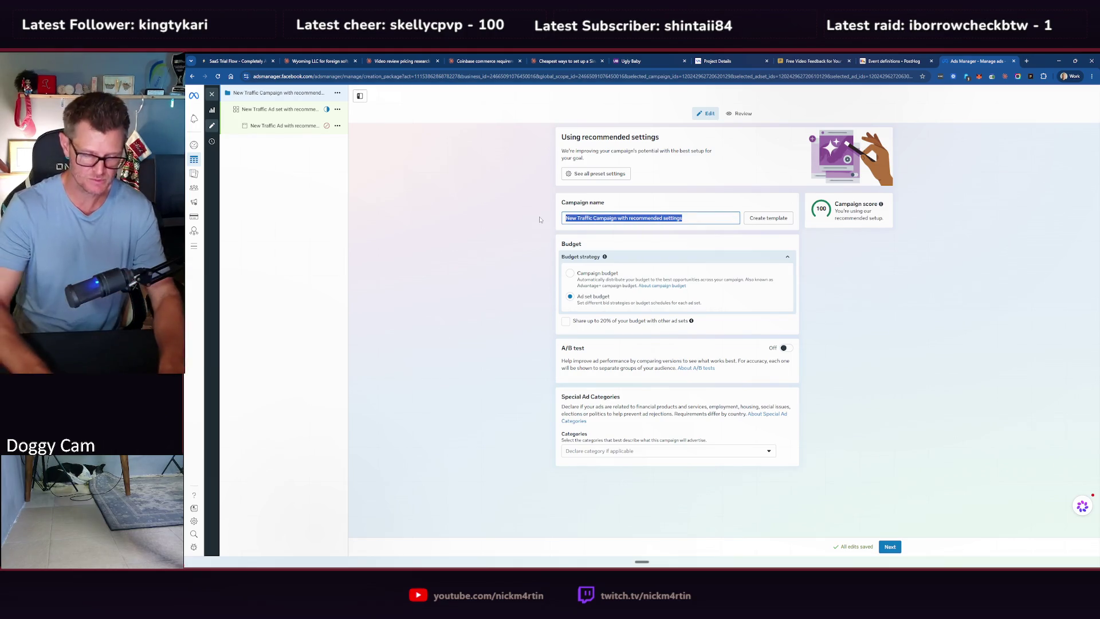
{"action": "type", "text": "Traffic to"}
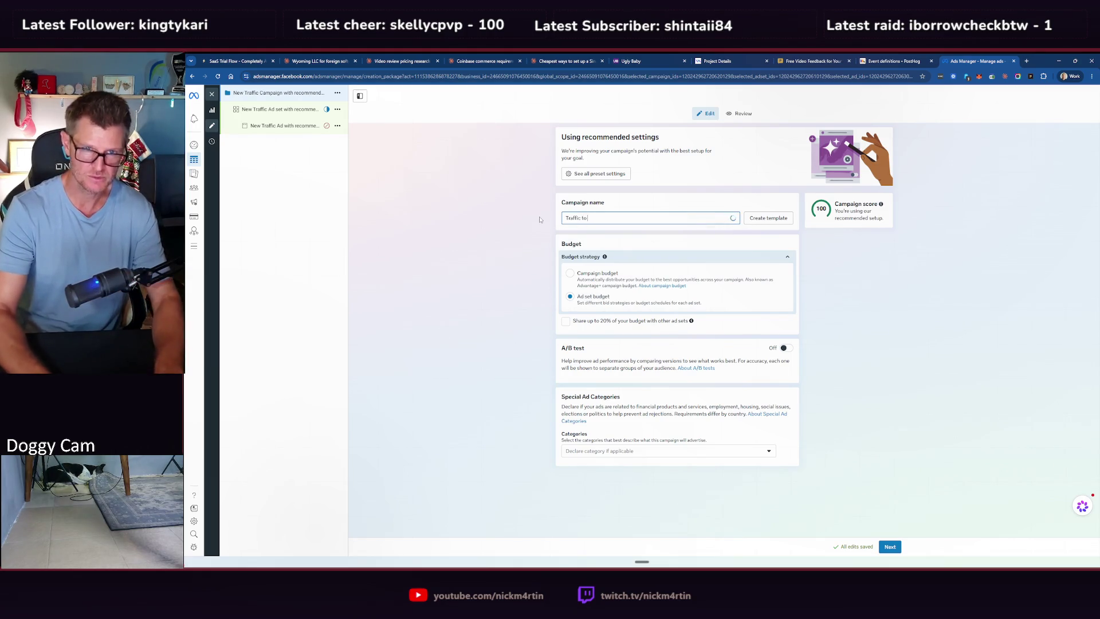
{"action": "type", "text": " PeerPull"}
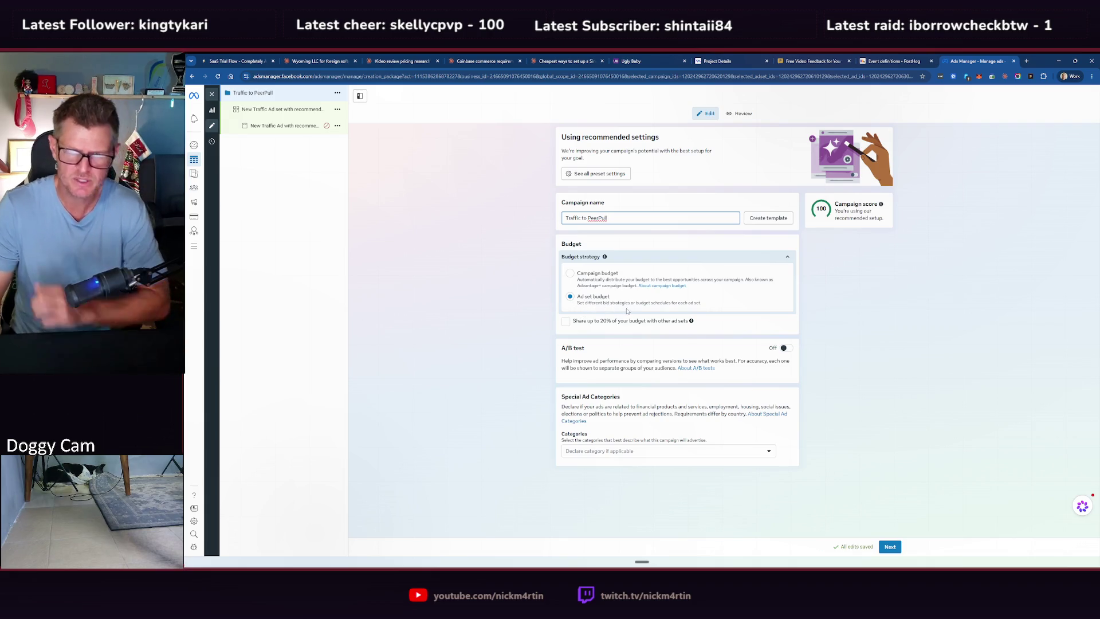
{"action": "left_click", "coordinate": [584, 279]}
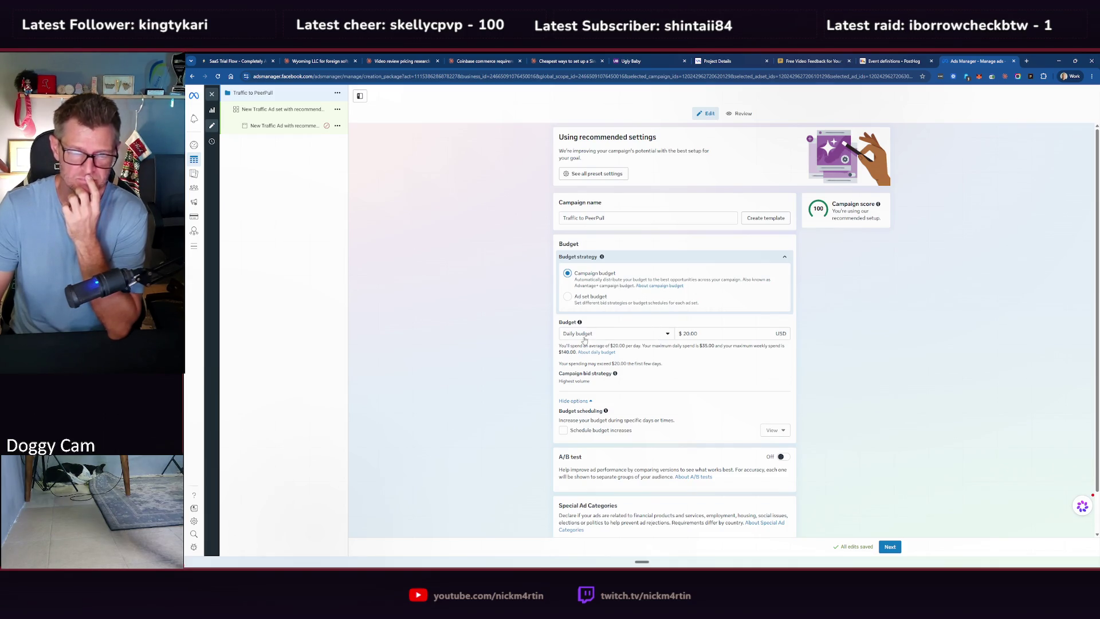
- Set the daily campaign budget to $10.00, leaving the bid strategy at Highest volume
{"action": "double_click", "coordinate": [685, 333]}
{"action": "type", "text": "10"}
{"action": "left_click", "coordinate": [698, 385]}
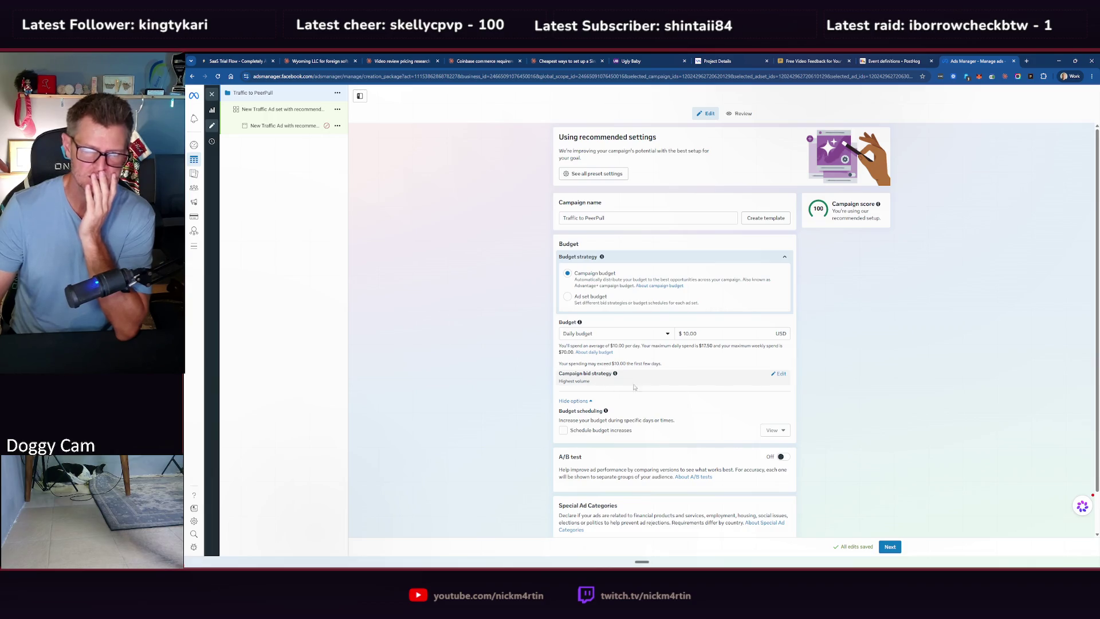
{"action": "left_click", "coordinate": [780, 374]}
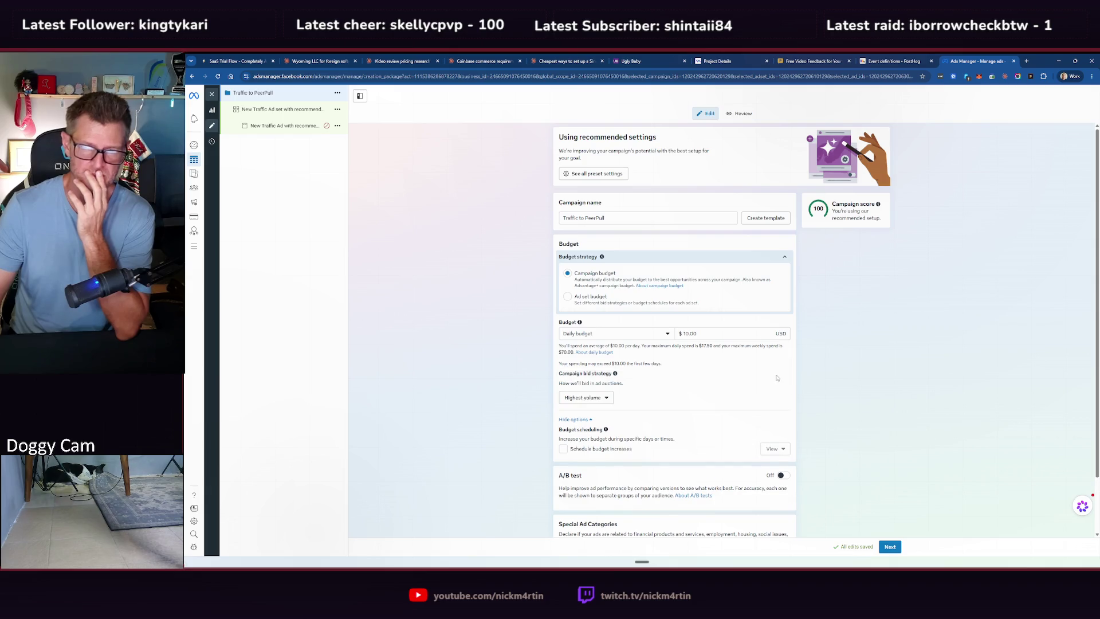
{"action": "left_click", "coordinate": [606, 398]}
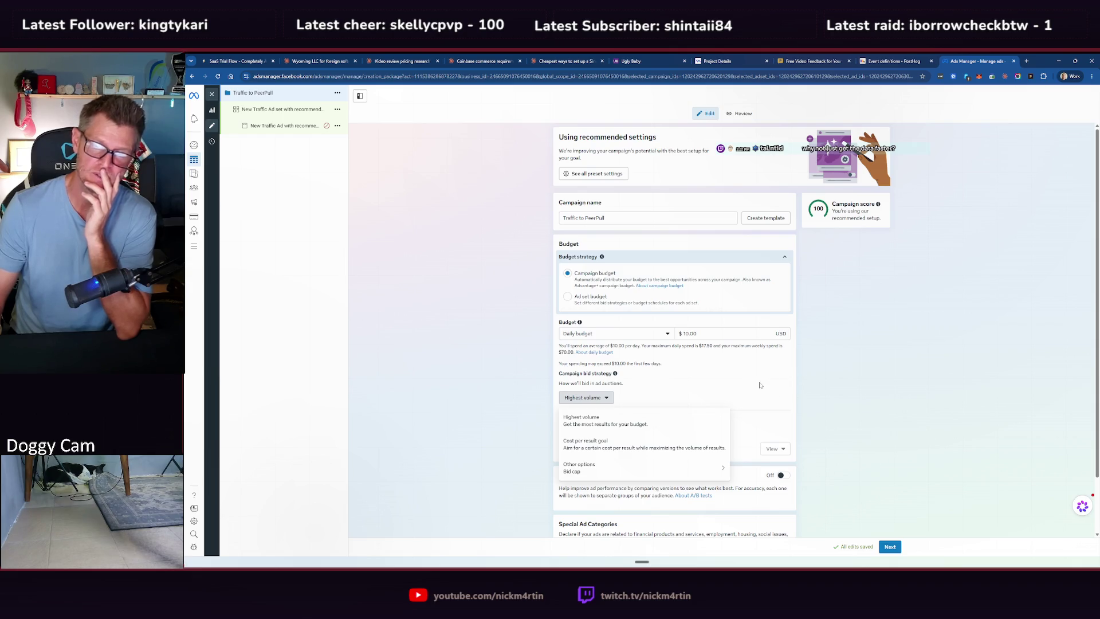
{"action": "key", "text": "Escape"}
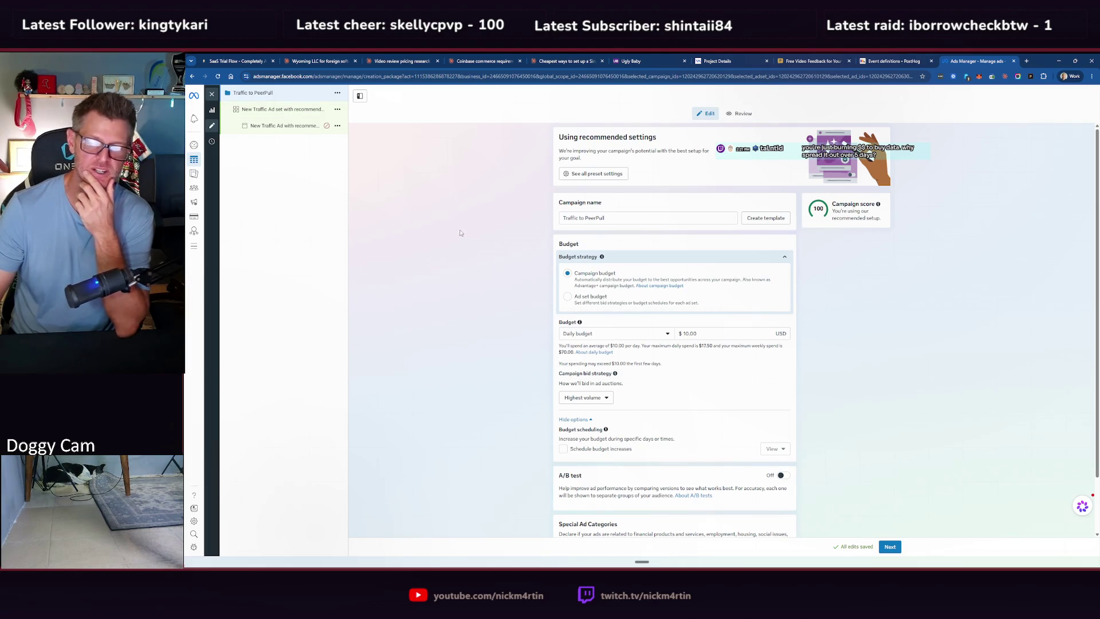
{"action": "left_click", "coordinate": [284, 115]}
- Delete the Traffic to PeerPull campaign from its actions menu and confirm the deletion
{"action": "left_click", "coordinate": [277, 93]}
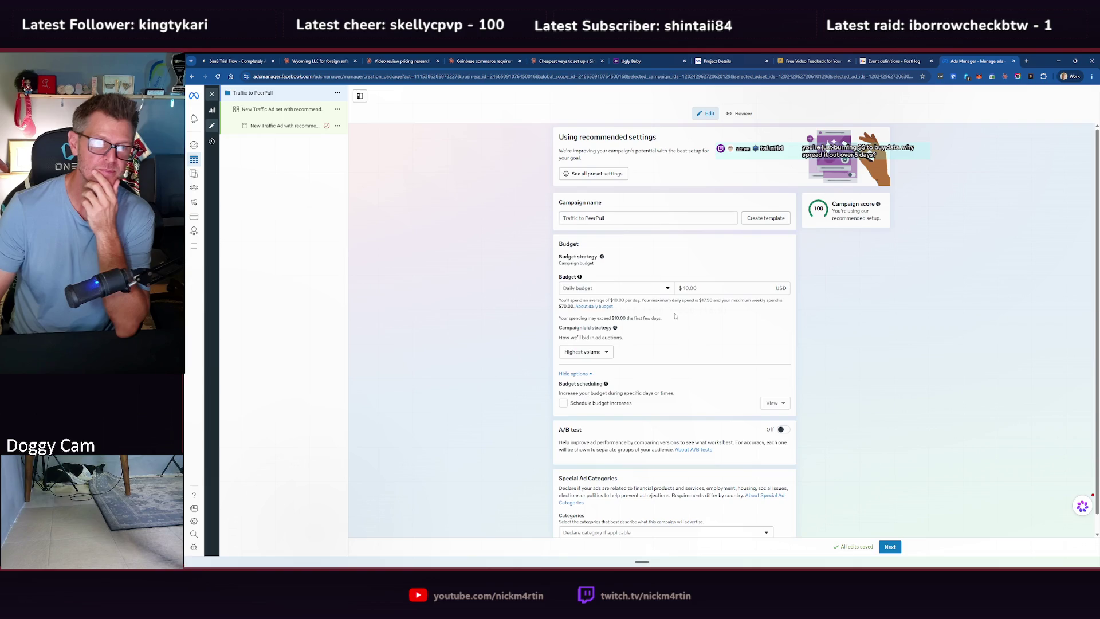
{"action": "scroll", "coordinate": [699, 356], "scroll_direction": "down", "scroll_amount": 1}
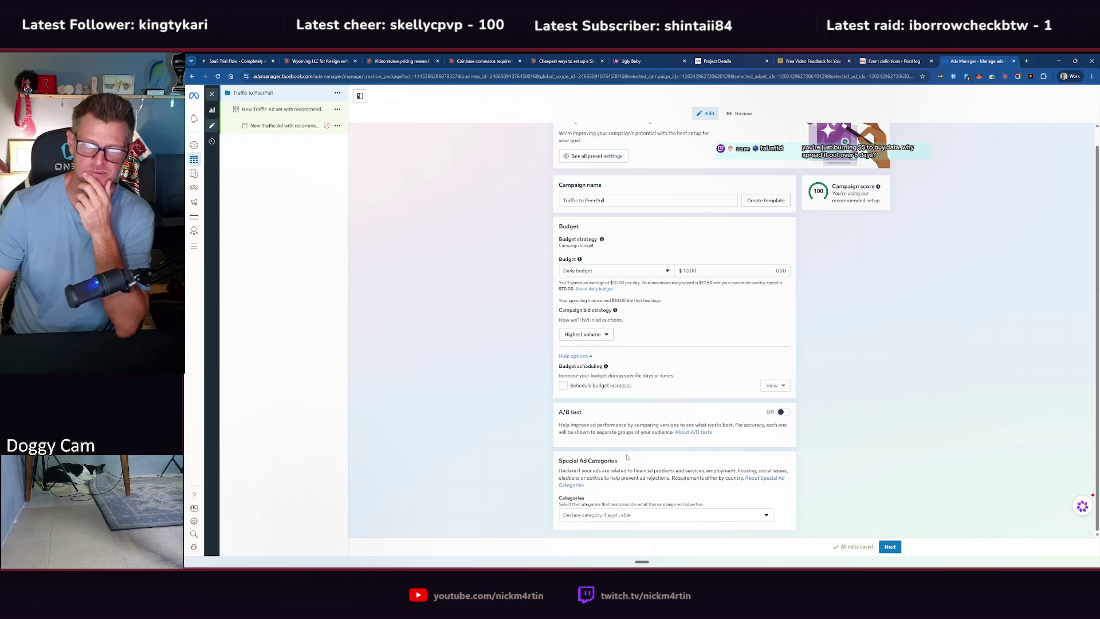
{"action": "left_click", "coordinate": [338, 93]}
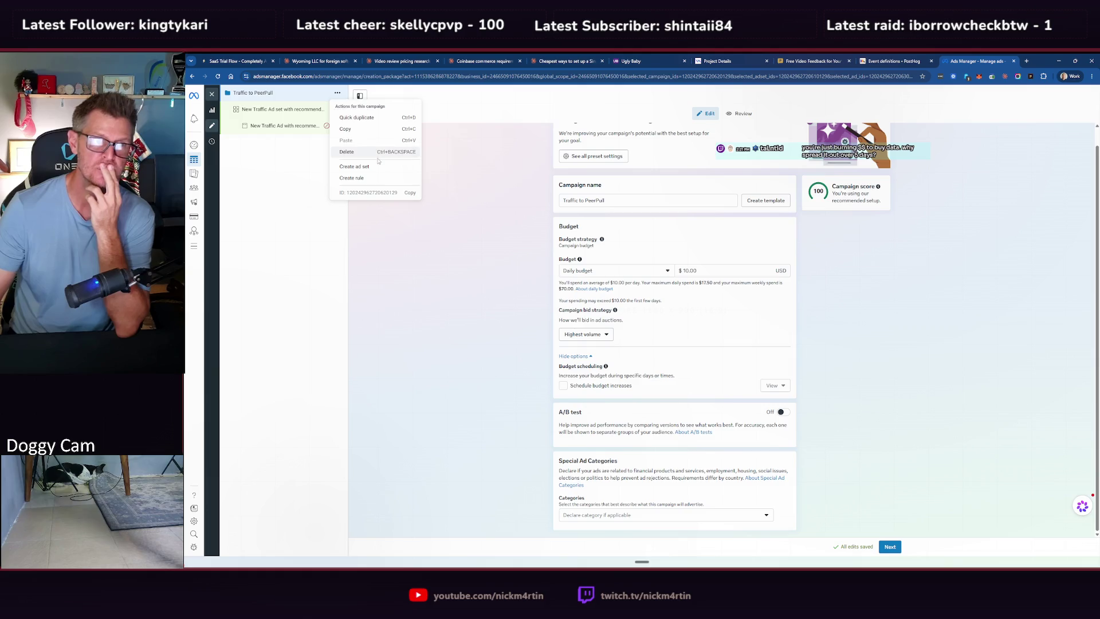
{"action": "left_click", "coordinate": [372, 152]}
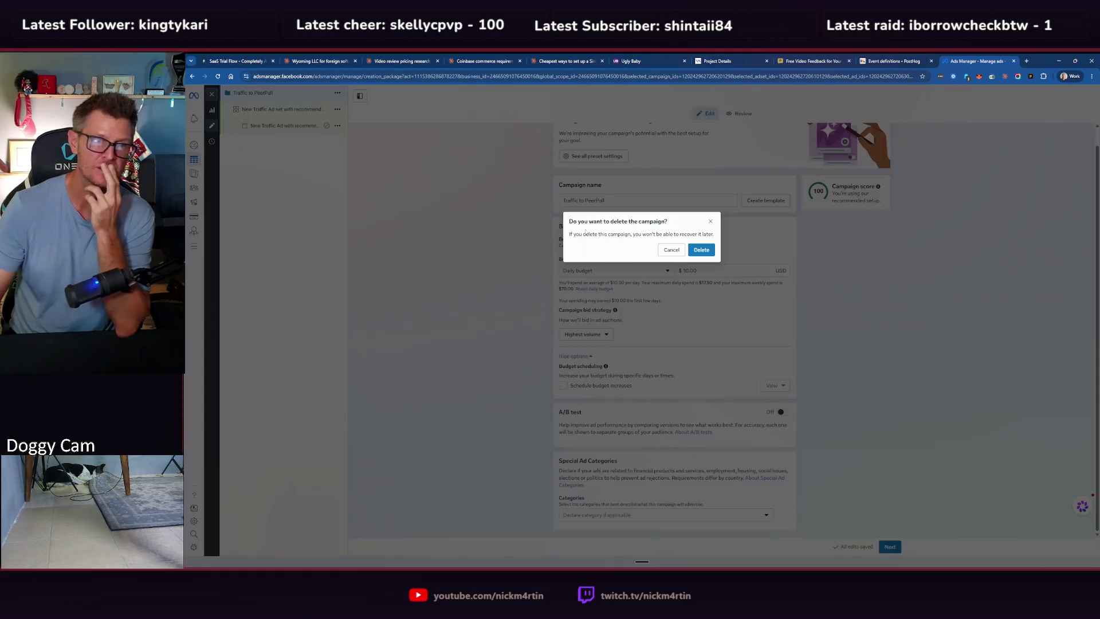
{"action": "left_click", "coordinate": [700, 250]}
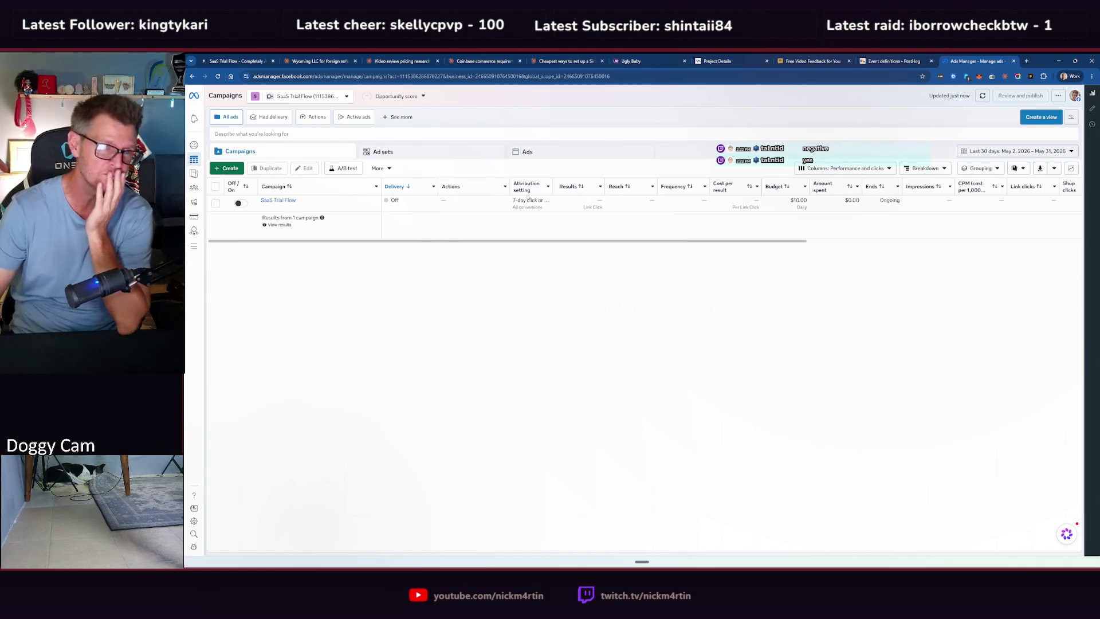
- Create a campaign with the Engagement objective and the Tailored messages campaign setup
{"action": "left_click", "coordinate": [229, 168]}
{"action": "left_click", "coordinate": [587, 265]}
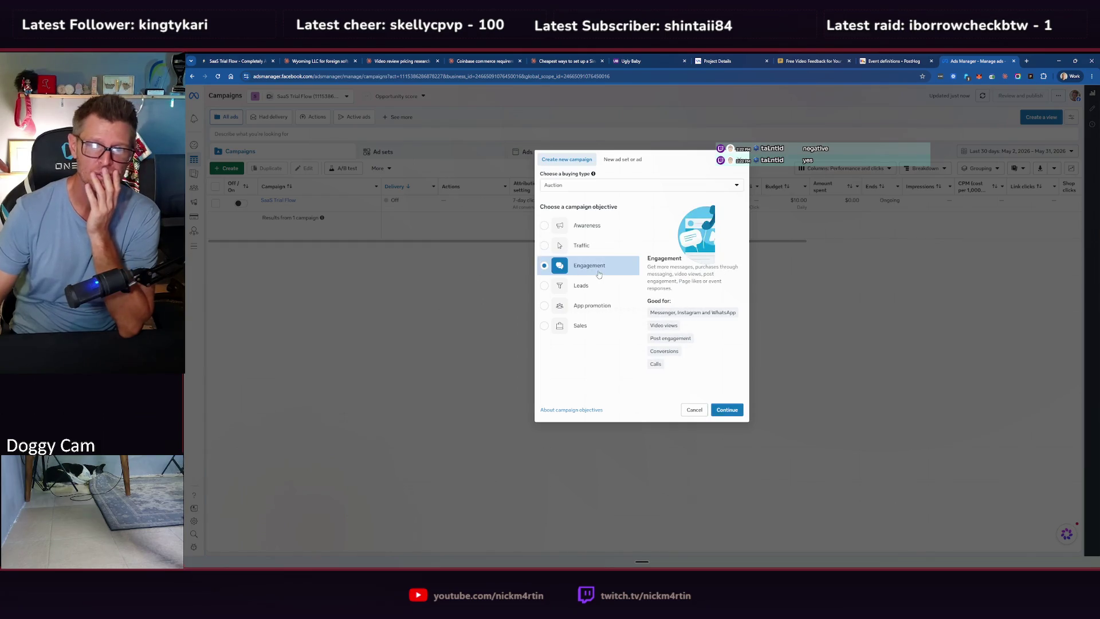
{"action": "left_click", "coordinate": [727, 410]}
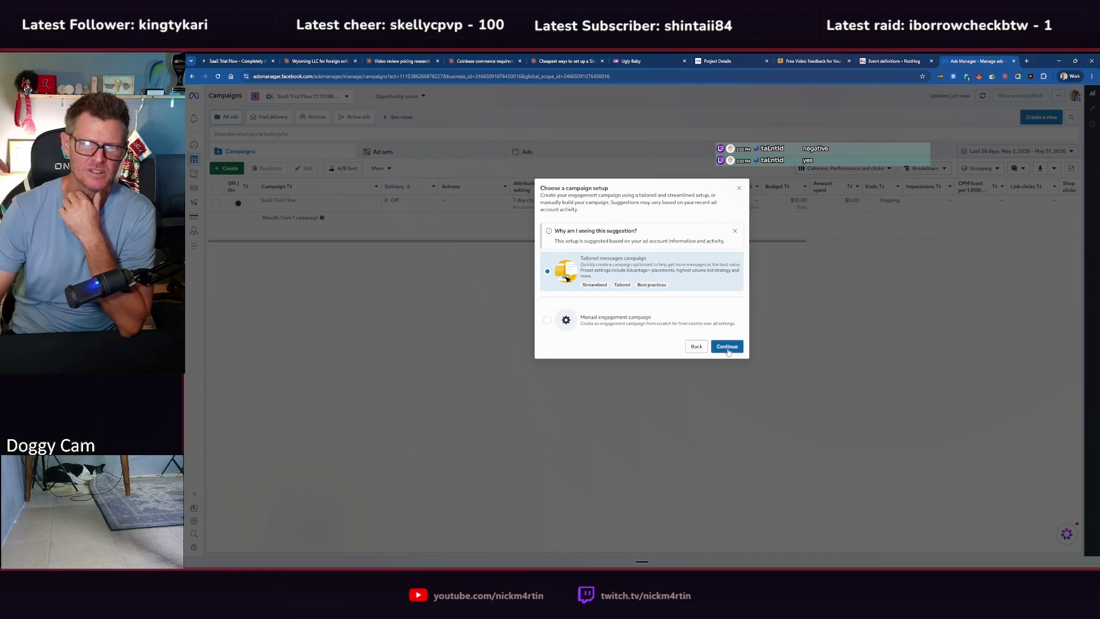
{"action": "left_click", "coordinate": [727, 346]}
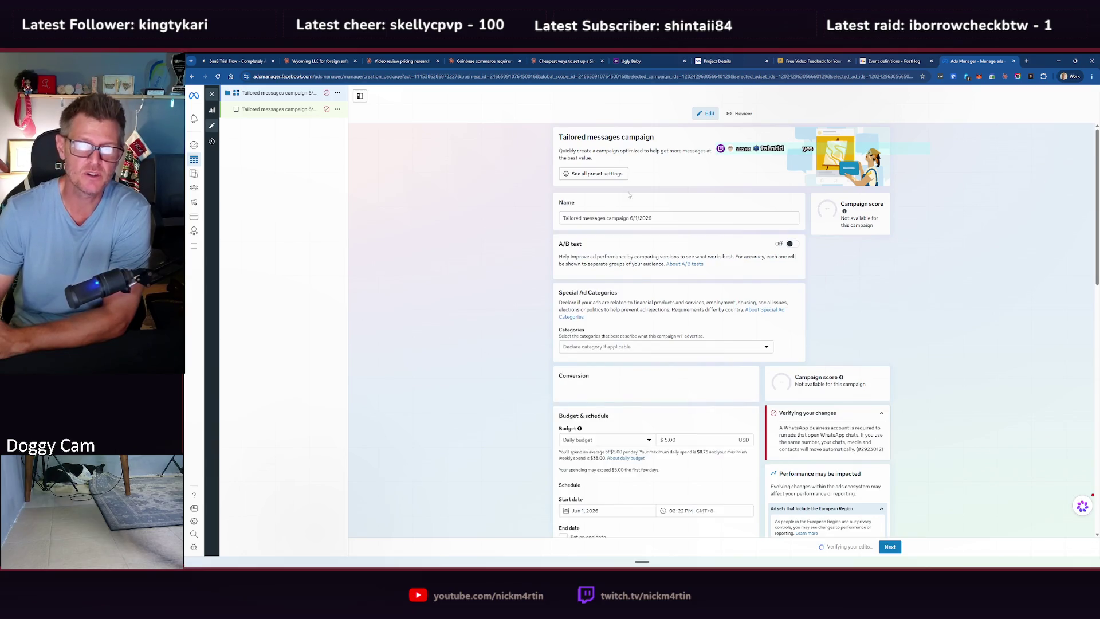
- Rename the new campaign to 'PeerPull Free Signups'
{"action": "left_click_drag", "start_coordinate": [669, 220], "coordinate": [529, 230]}
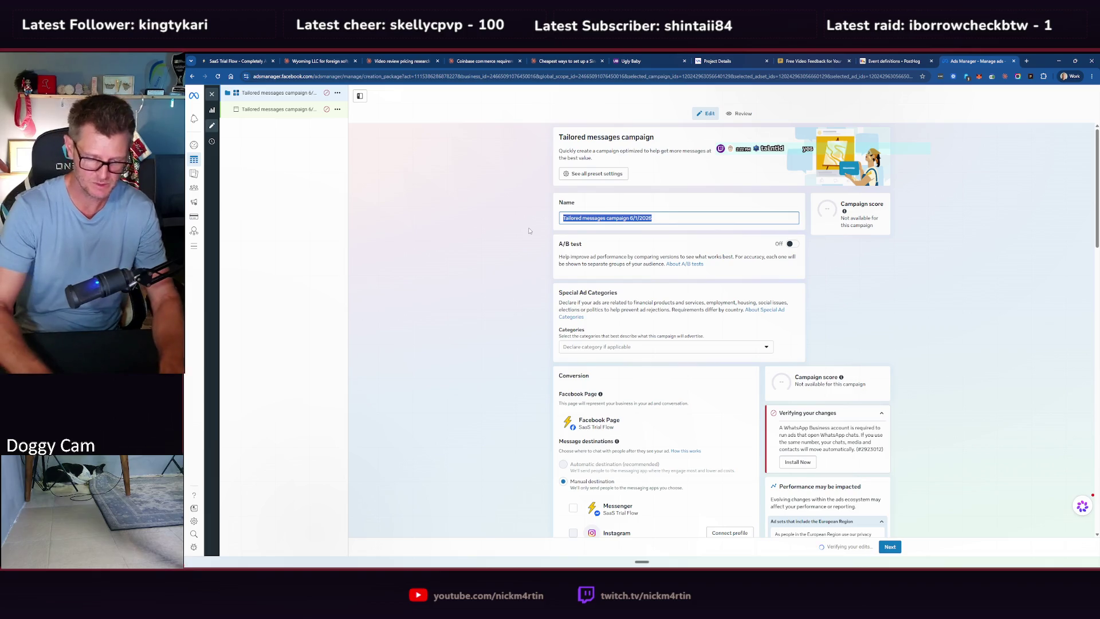
{"action": "type", "text": "PeerPull Free "}
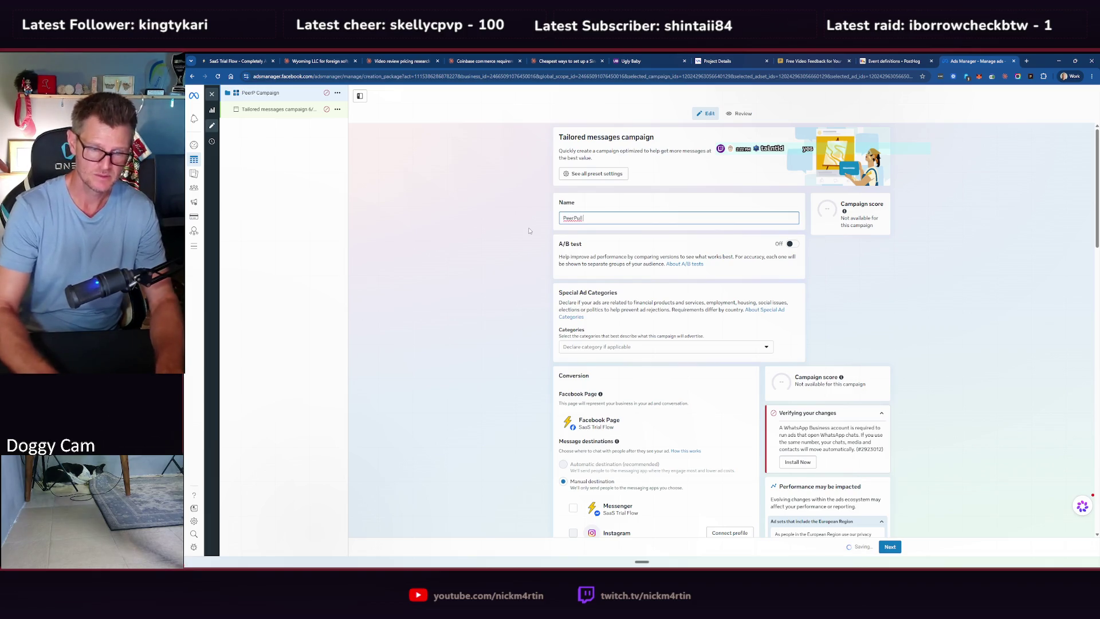
{"action": "type", "text": "Signups"}
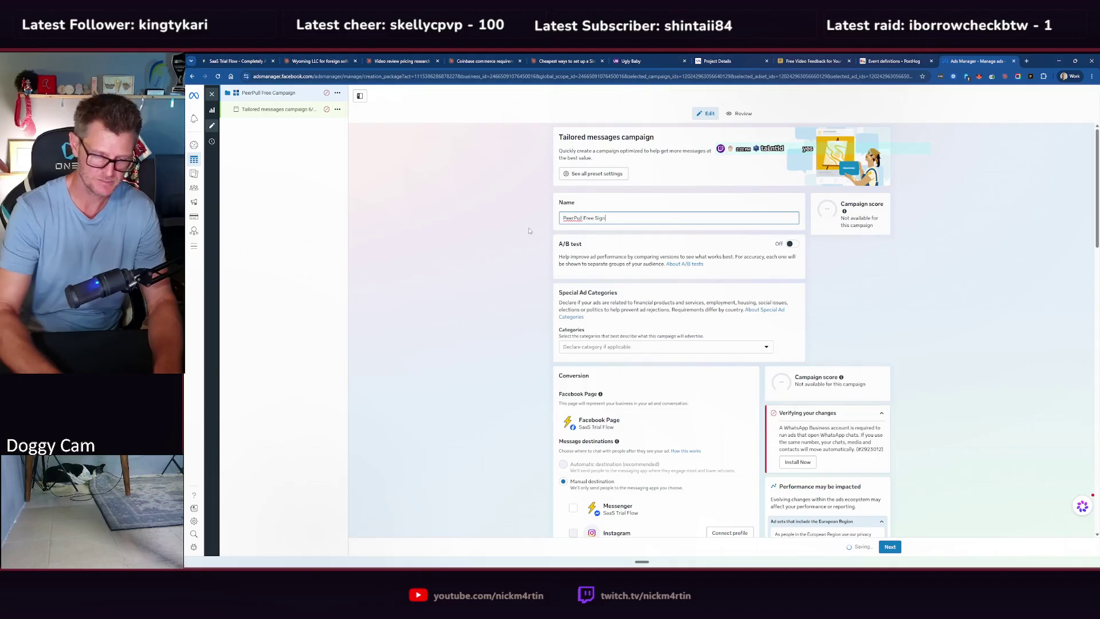
{"action": "left_click", "coordinate": [626, 251]}
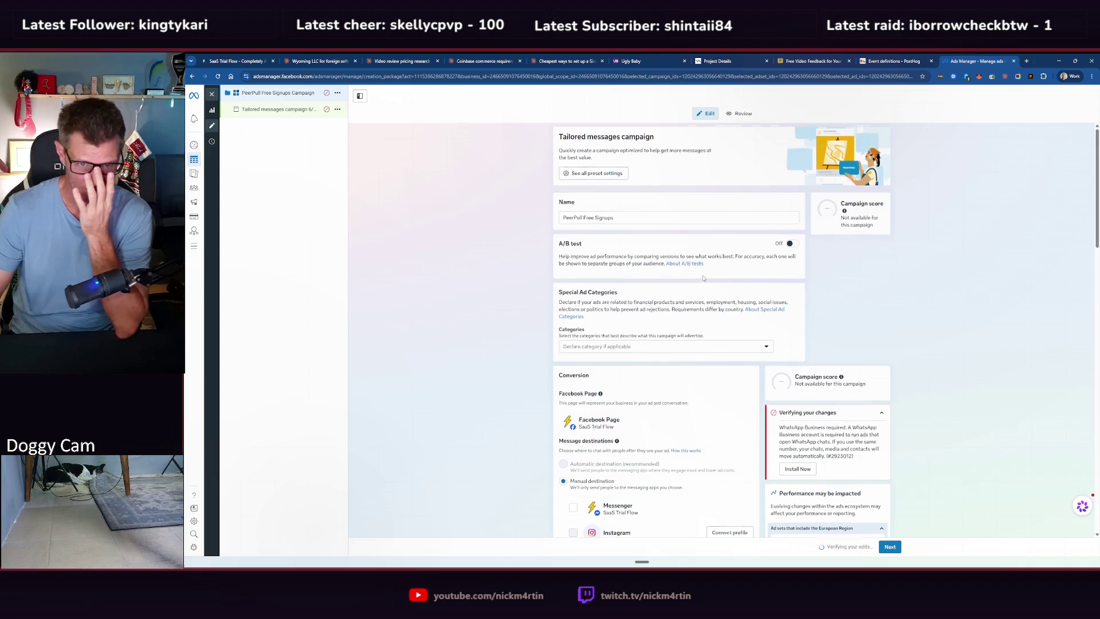
- Leave special ad categories unselected and switch to the PeerPull website
{"action": "scroll", "coordinate": [688, 267], "scroll_direction": "down", "scroll_amount": 2}
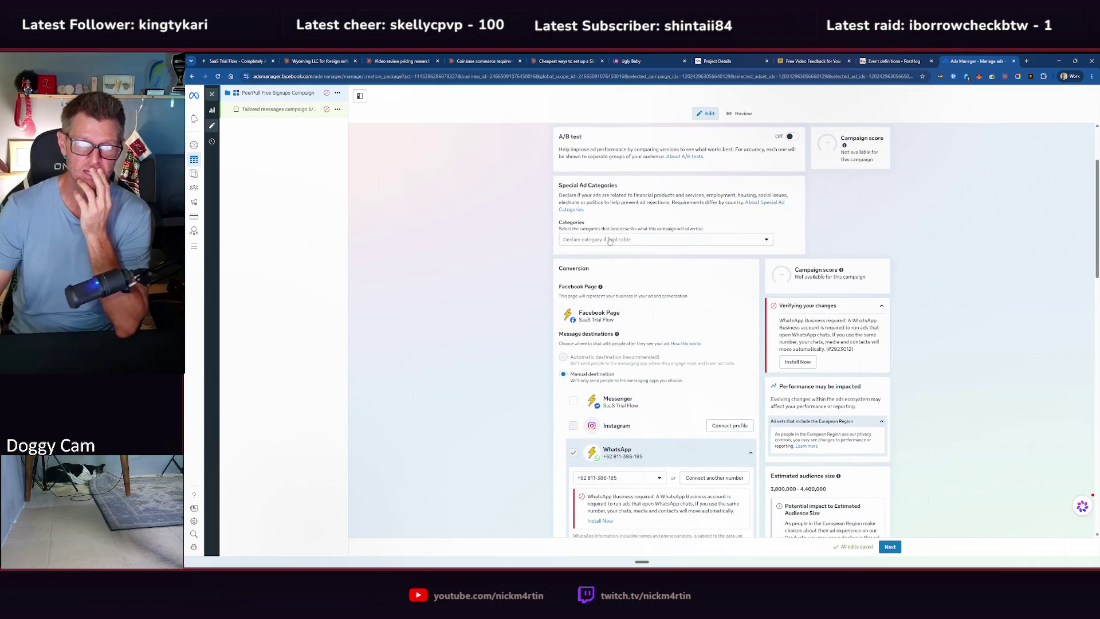
{"action": "left_click", "coordinate": [680, 245]}
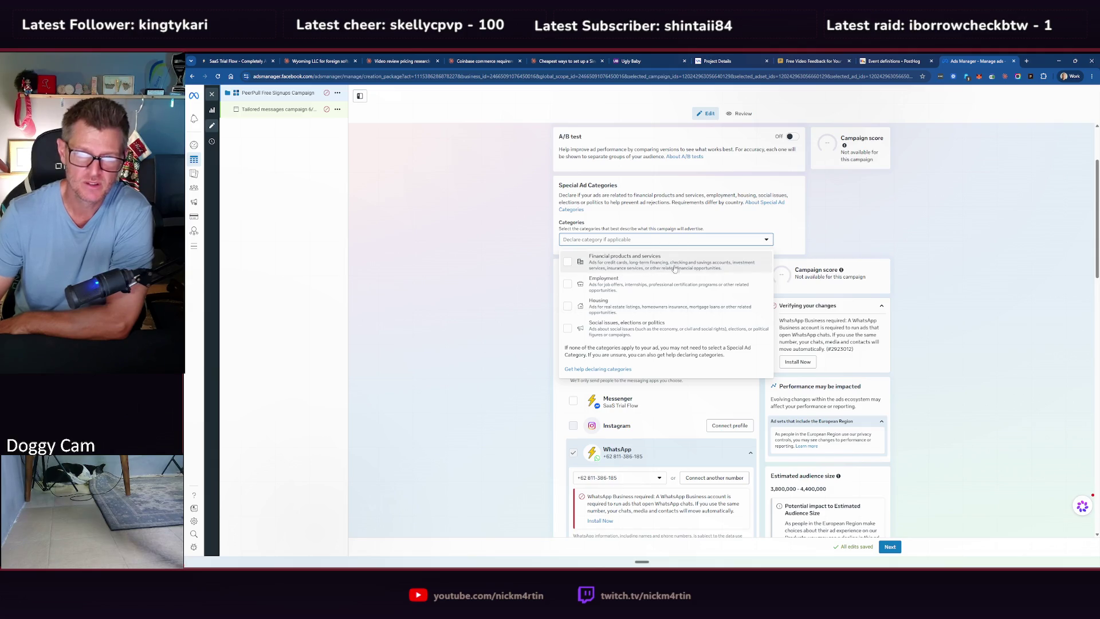
{"action": "left_click", "coordinate": [966, 224]}
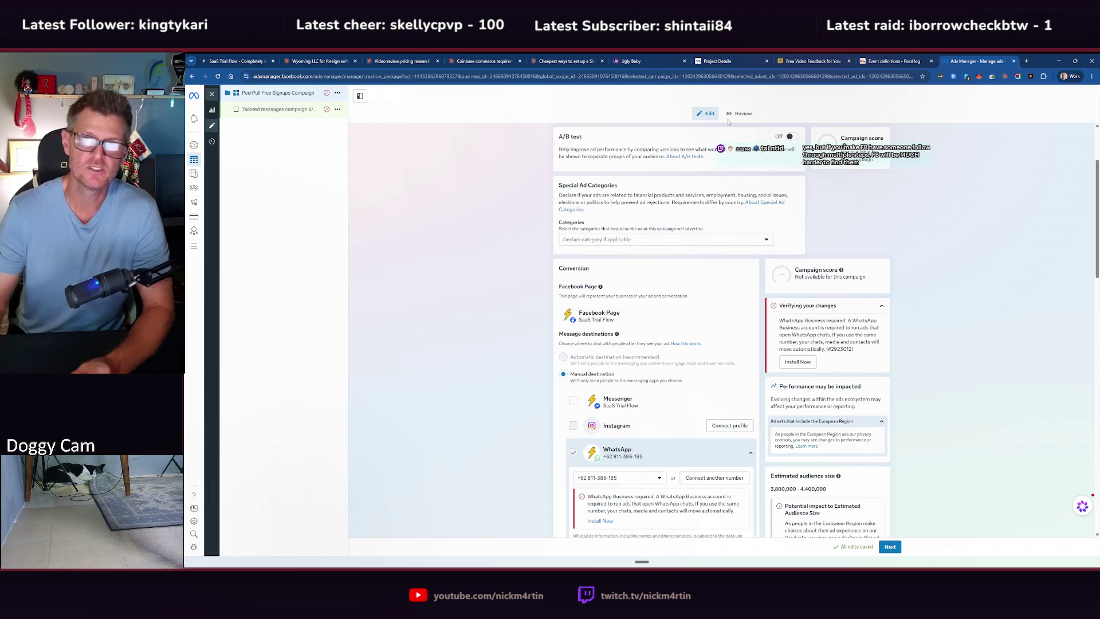
{"action": "left_click", "coordinate": [813, 61]}
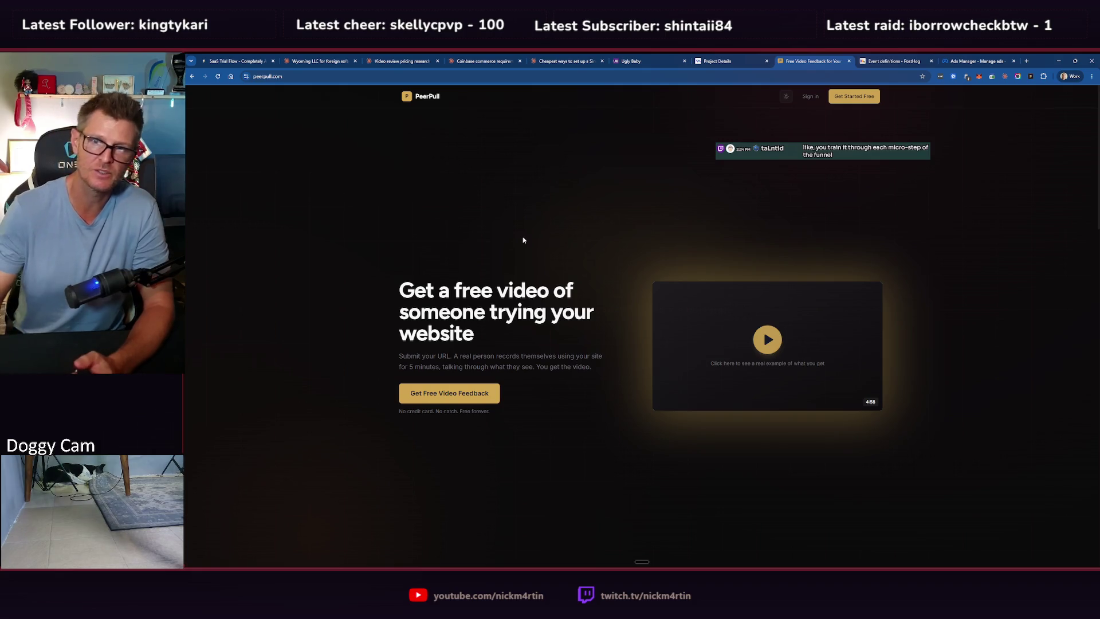
- Open PeerPull's 'Get Free Video Feedback' signup page, then return to the Ads Manager campaign editor
{"action": "left_click", "coordinate": [450, 397]}
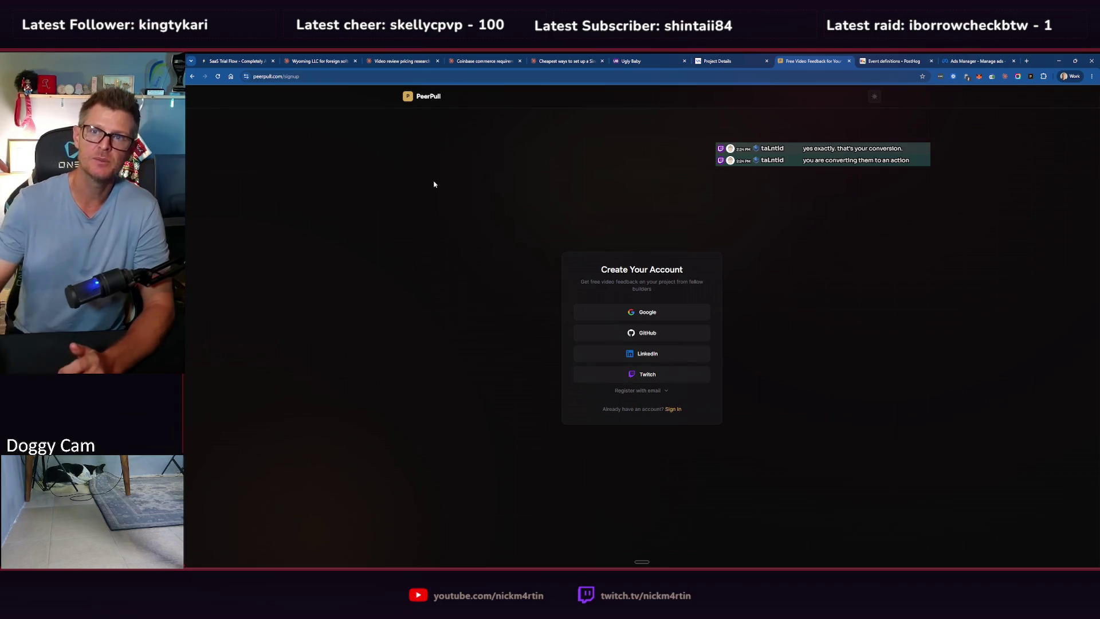
{"action": "left_click", "coordinate": [977, 61]}
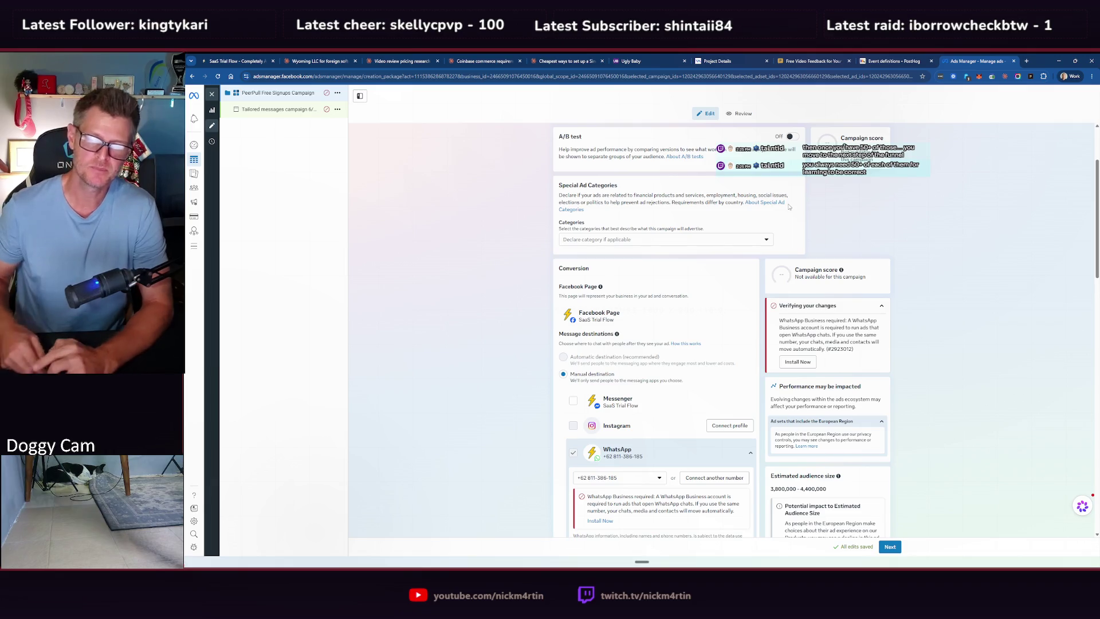
{"action": "scroll", "coordinate": [610, 349], "scroll_direction": "down", "scroll_amount": 1}
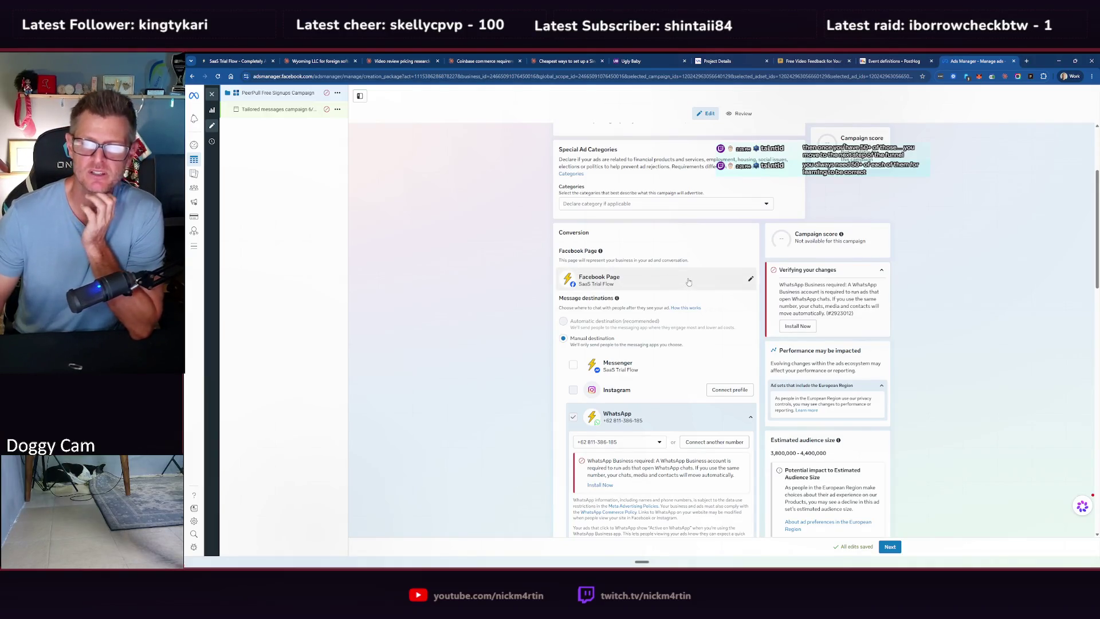
{"action": "scroll", "coordinate": [690, 281], "scroll_direction": "down", "scroll_amount": 3}
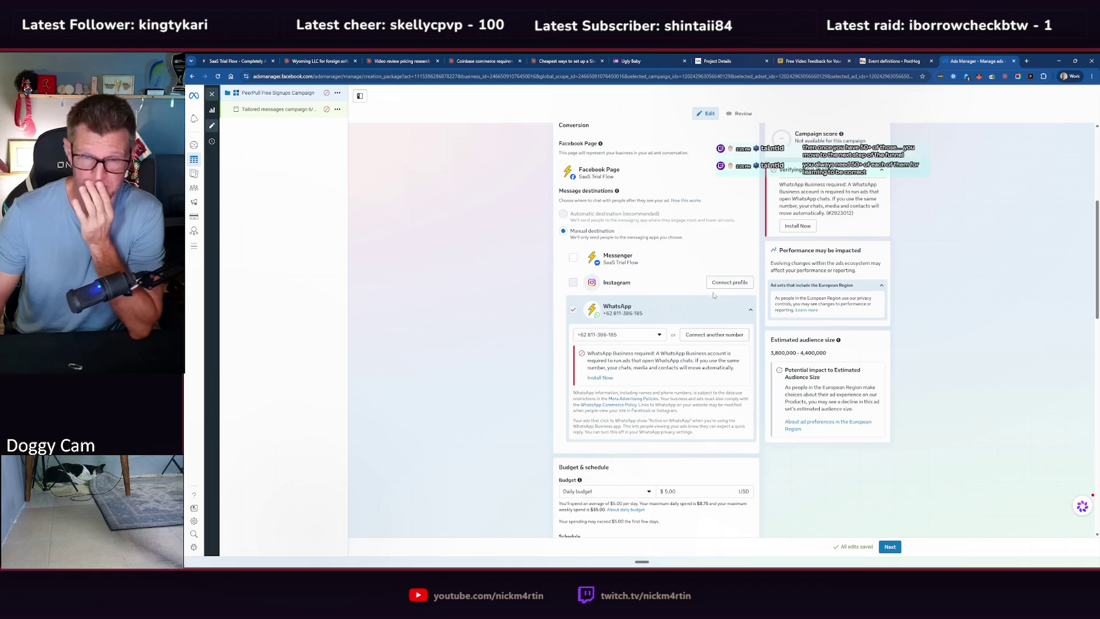
{"action": "scroll", "coordinate": [713, 295], "scroll_direction": "down", "scroll_amount": 3}
{"action": "scroll", "coordinate": [713, 294], "scroll_direction": "down", "scroll_amount": 4}
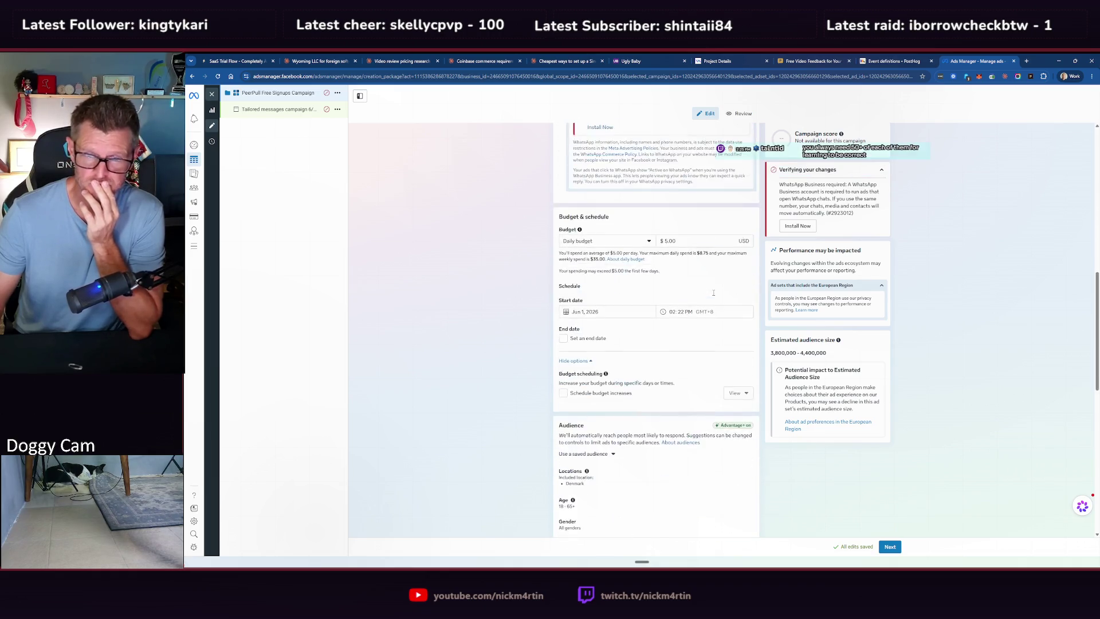
{"action": "scroll", "coordinate": [713, 295], "scroll_direction": "up", "scroll_amount": 15}
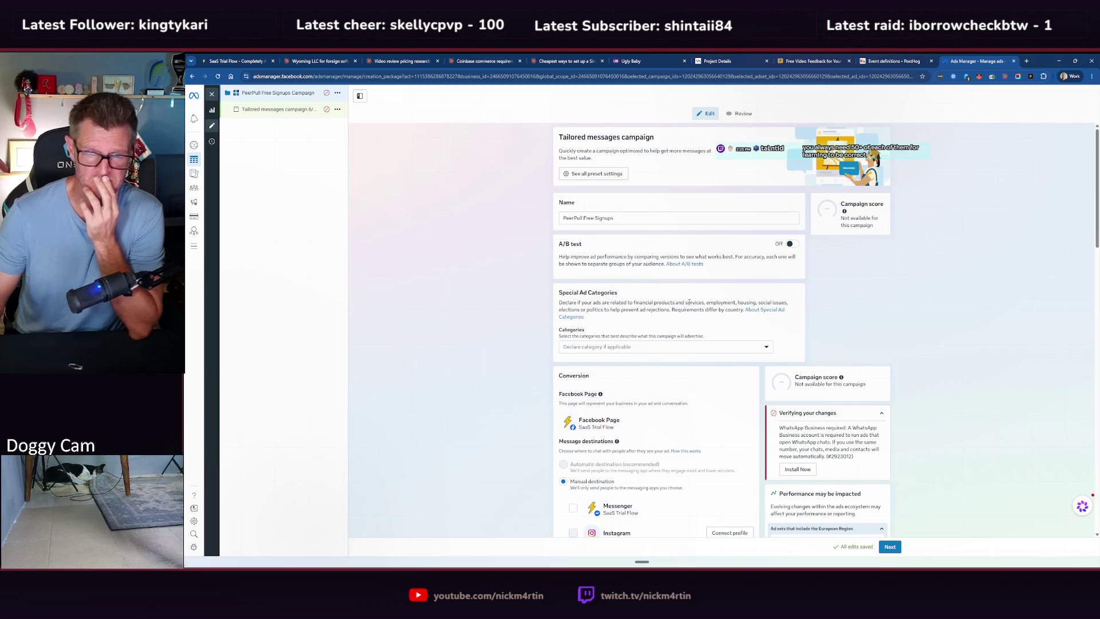
{"action": "scroll", "coordinate": [689, 302], "scroll_direction": "down", "scroll_amount": 2}
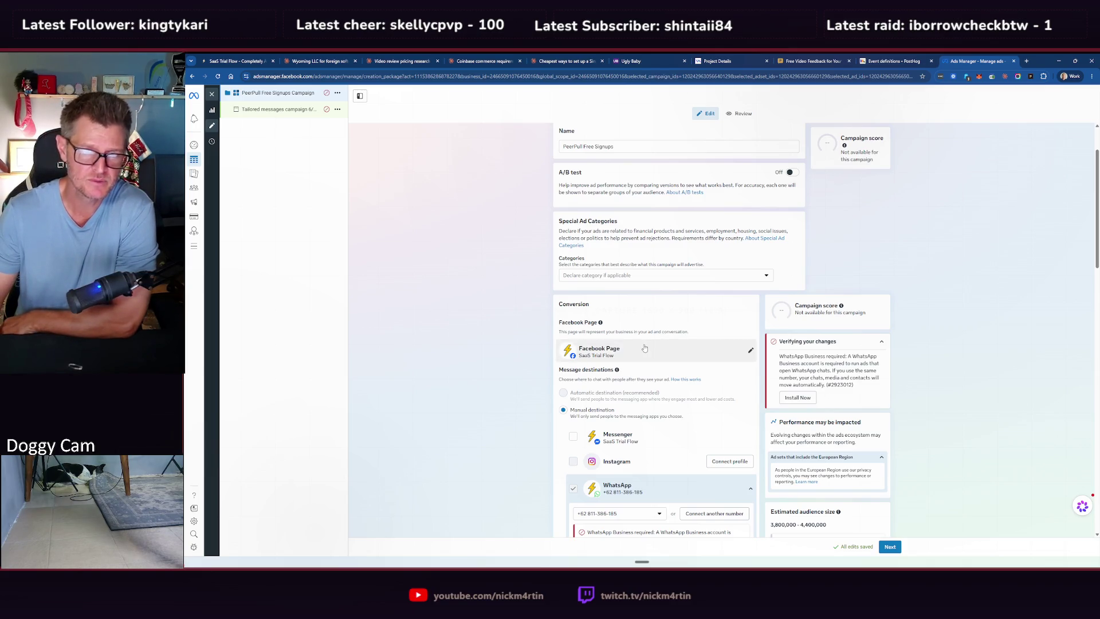
{"action": "left_click", "coordinate": [749, 351]}
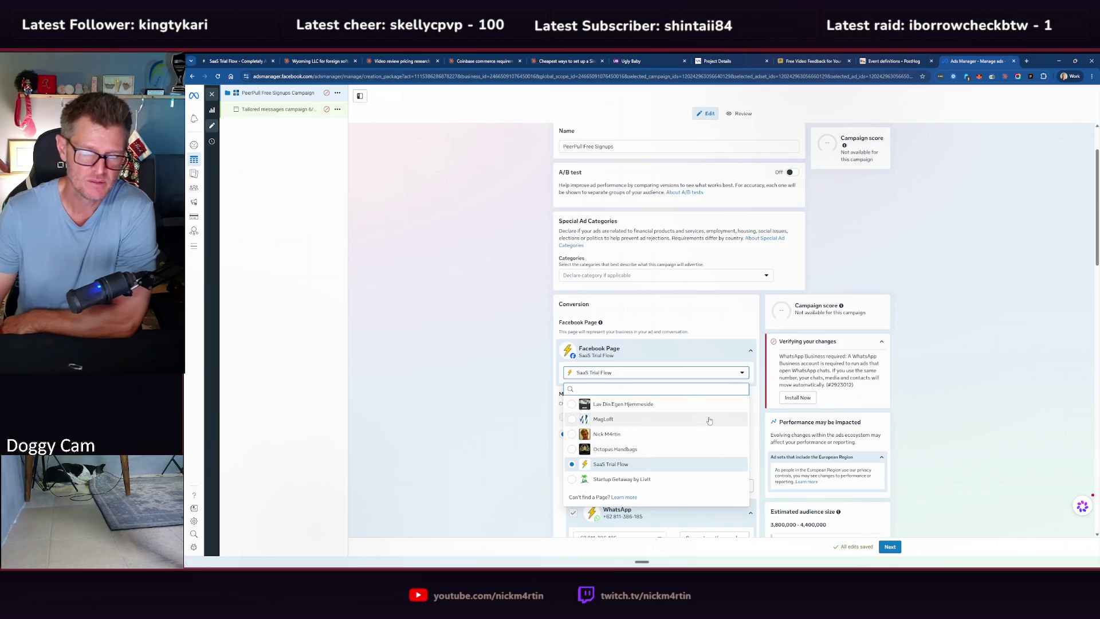
{"action": "left_click", "coordinate": [713, 328]}
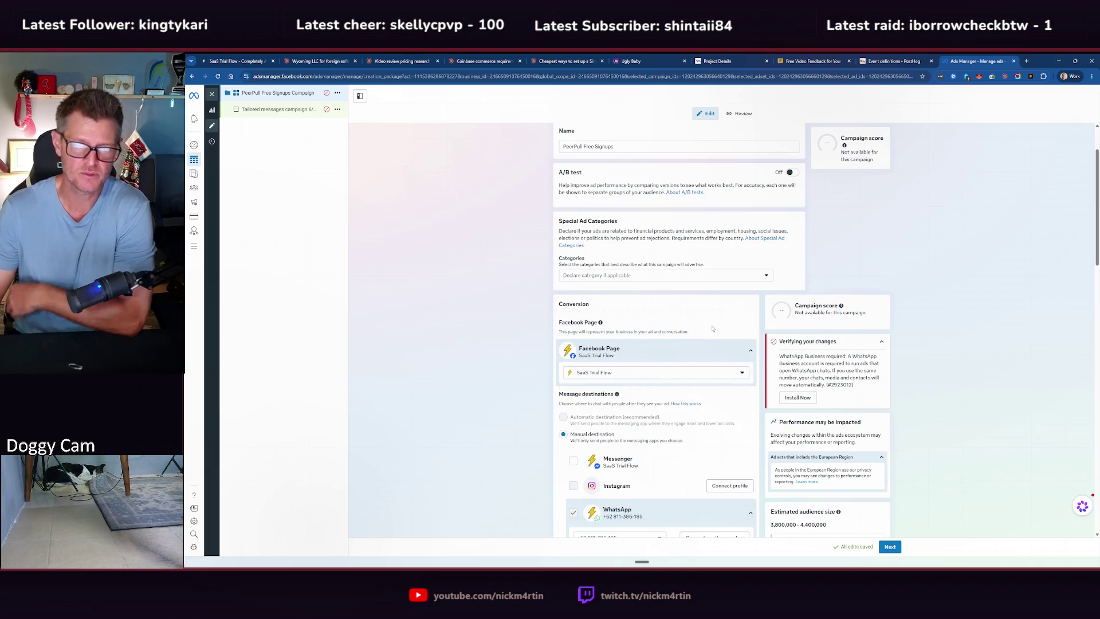
{"action": "scroll", "coordinate": [710, 327], "scroll_direction": "down", "scroll_amount": 2}
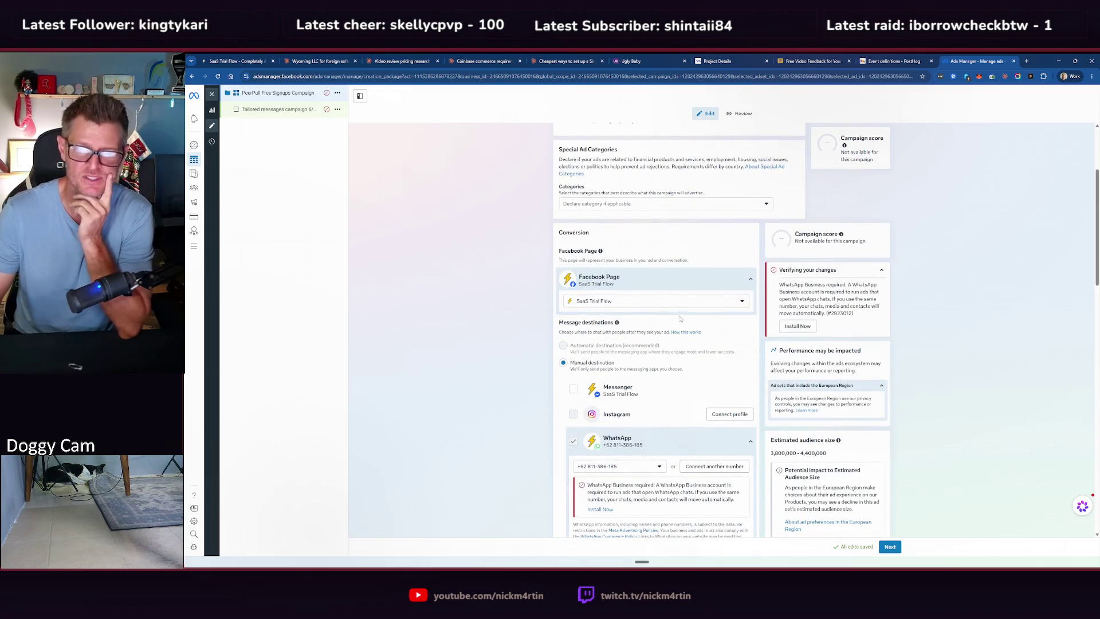
{"action": "scroll", "coordinate": [670, 289], "scroll_direction": "down", "scroll_amount": 2}
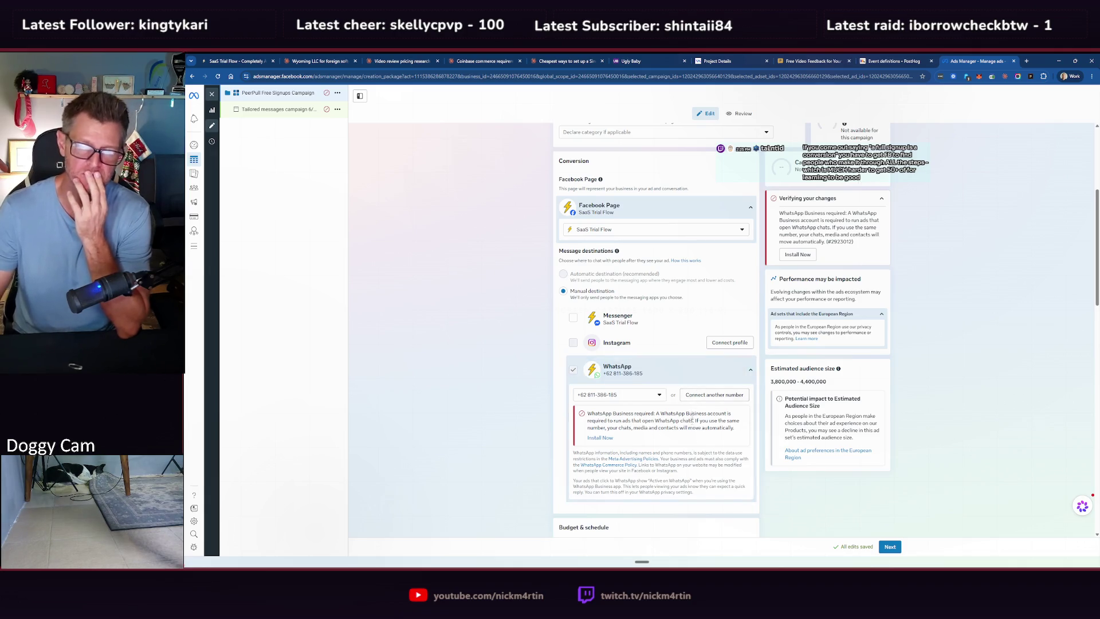
{"action": "scroll", "coordinate": [692, 413], "scroll_direction": "down", "scroll_amount": 1}
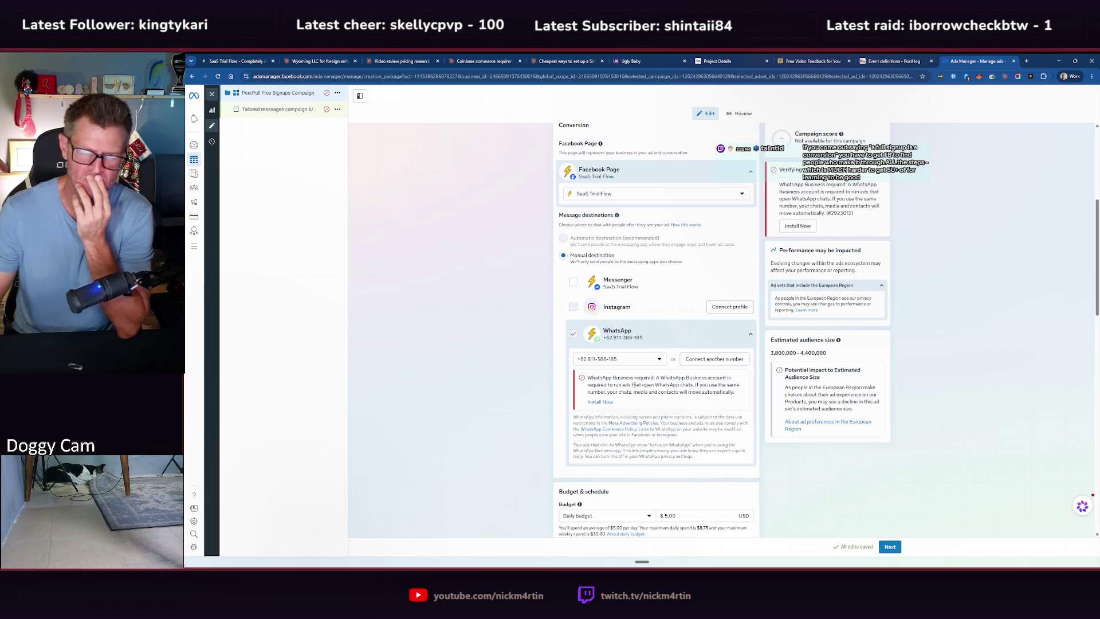
{"action": "left_click", "coordinate": [597, 343]}
{"action": "left_click", "coordinate": [573, 335]}
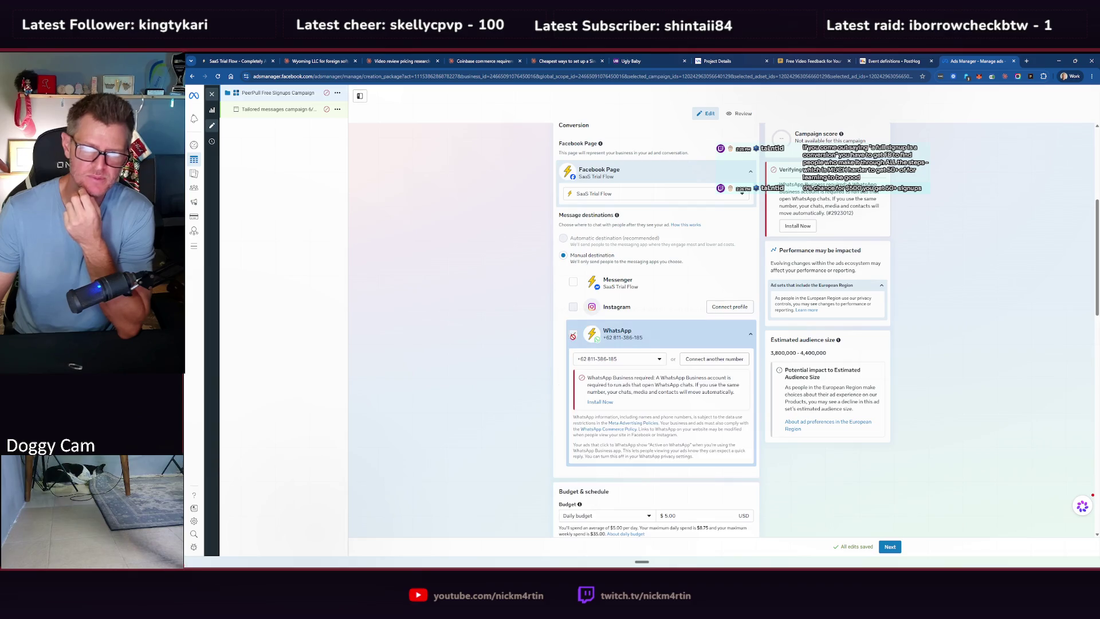
{"action": "left_click", "coordinate": [573, 334]}
{"action": "left_click", "coordinate": [573, 334]}
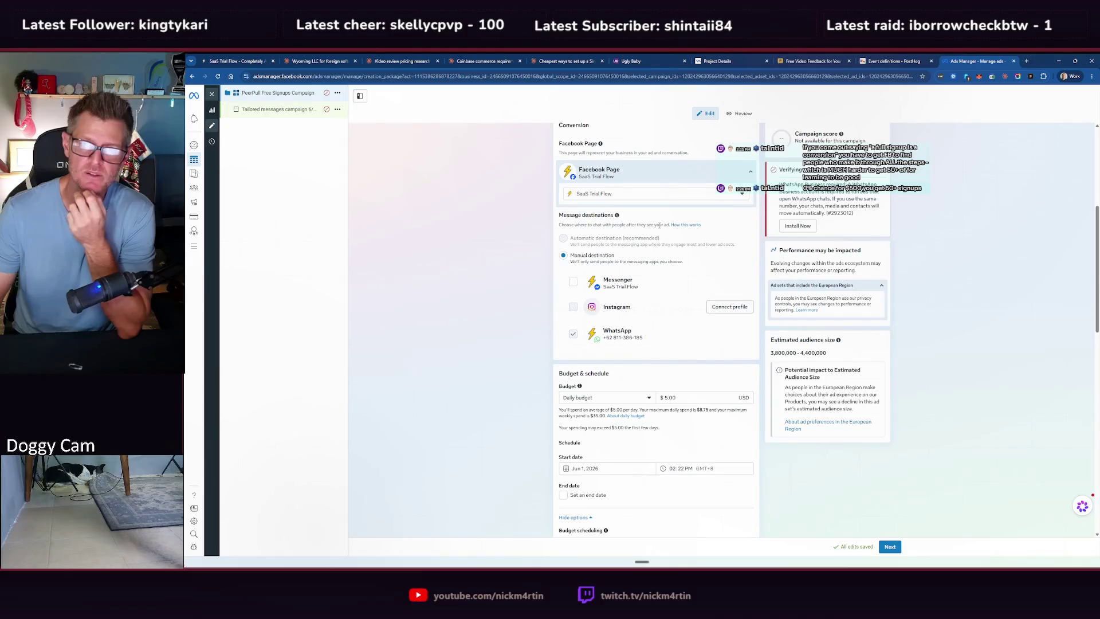
{"action": "scroll", "coordinate": [696, 277], "scroll_direction": "up", "scroll_amount": 3}
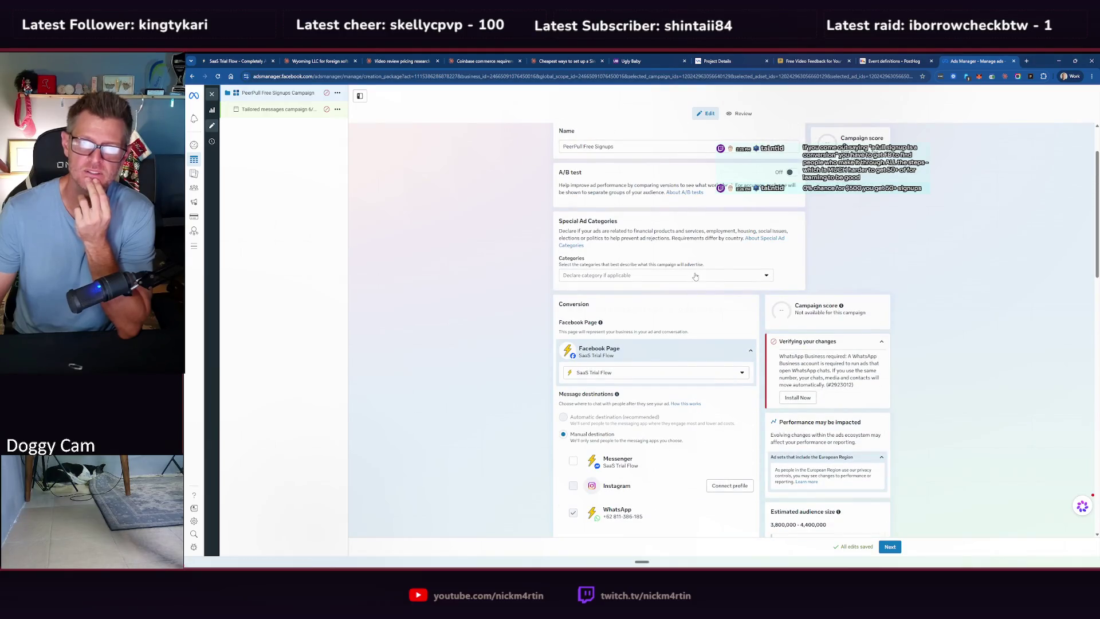
{"action": "scroll", "coordinate": [695, 277], "scroll_direction": "up", "scroll_amount": 1}
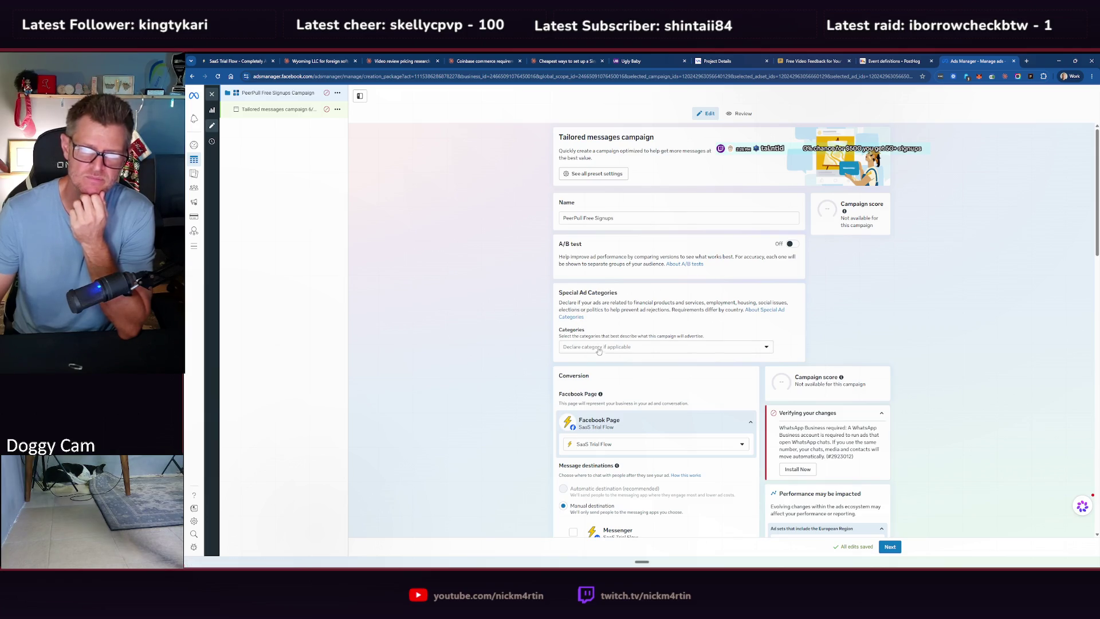
- Delete the PeerPull Free Signups messages draft and begin creating a new campaign
{"action": "left_click", "coordinate": [663, 348]}
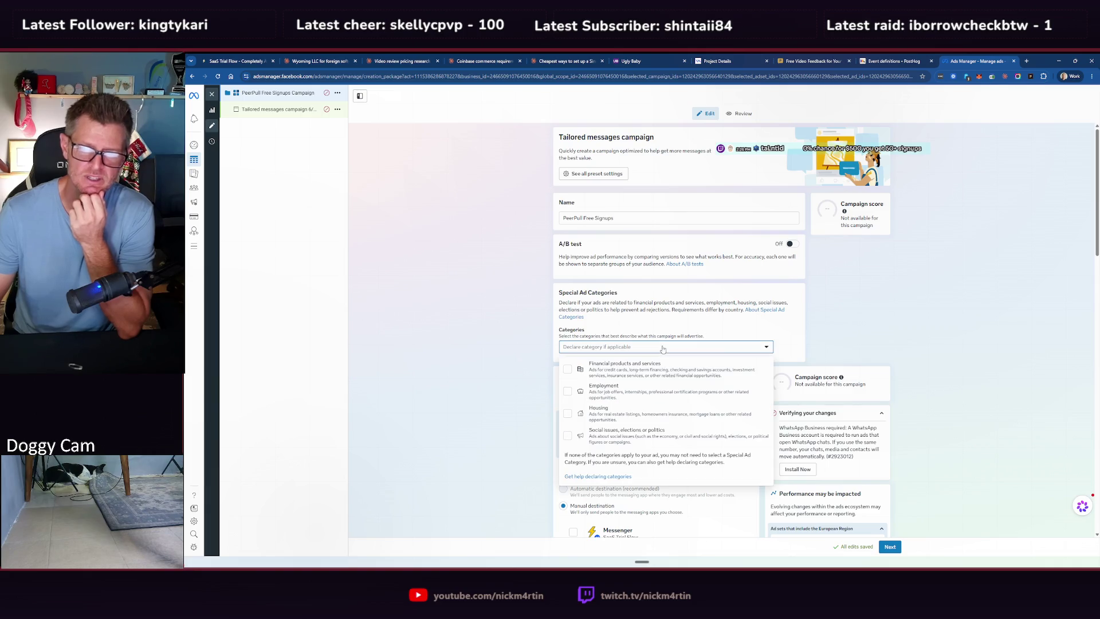
{"action": "left_click", "coordinate": [825, 312]}
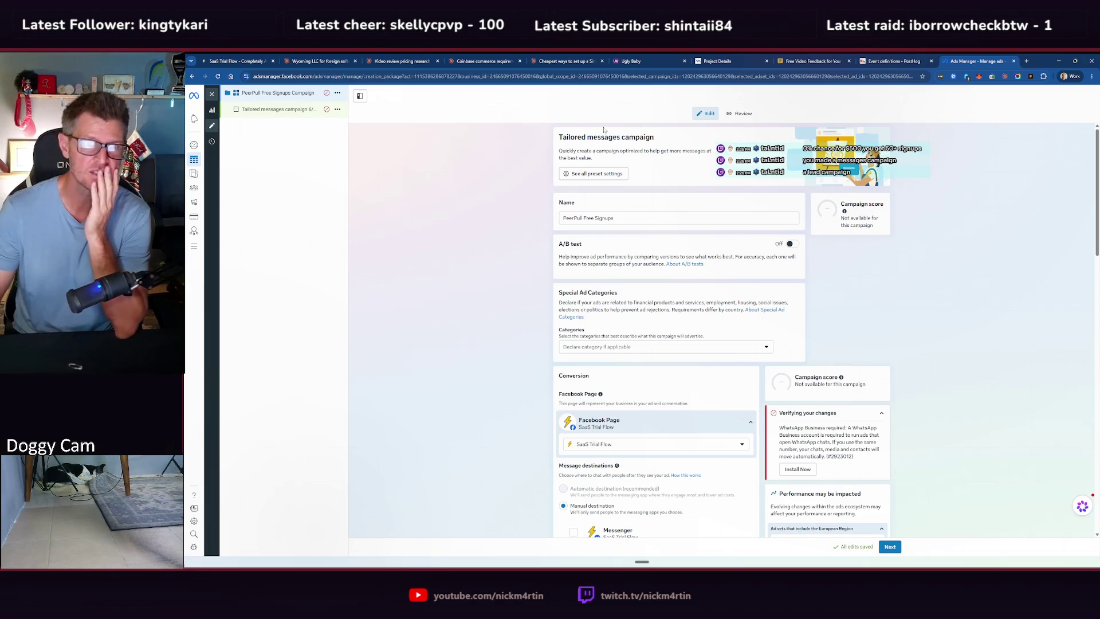
{"action": "left_click", "coordinate": [337, 109]}
{"action": "left_click", "coordinate": [369, 153]}
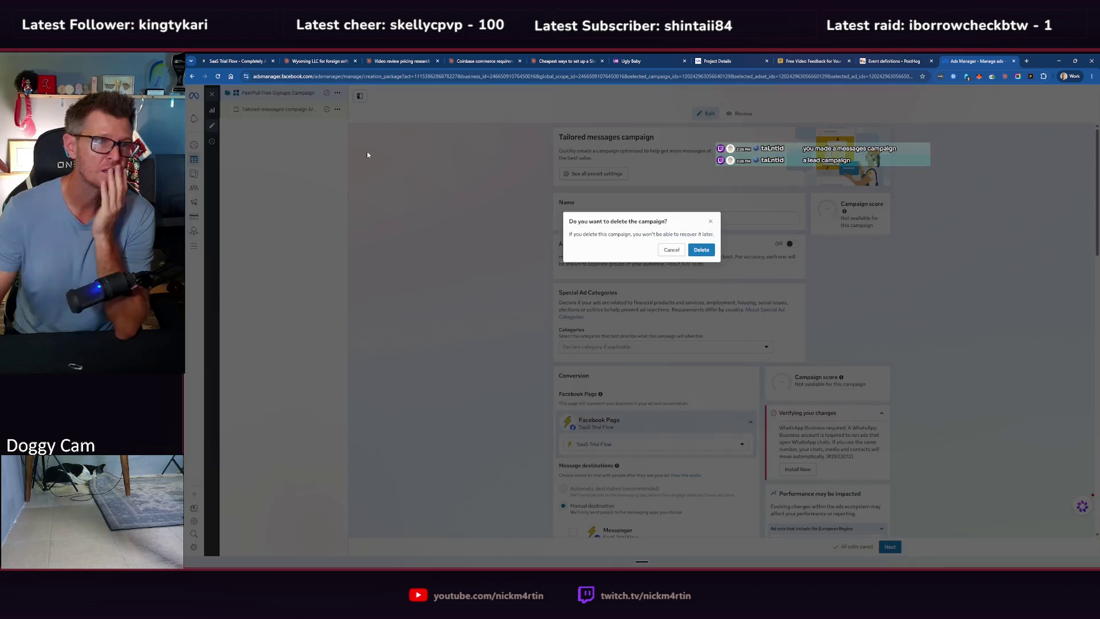
{"action": "left_click", "coordinate": [698, 251]}
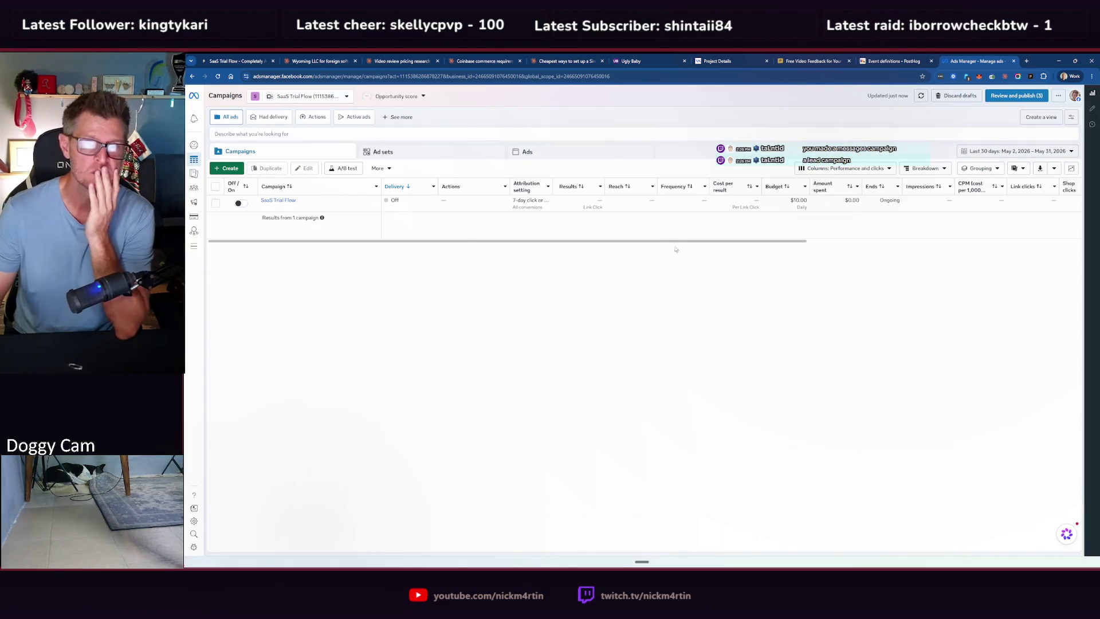
{"action": "left_click", "coordinate": [227, 169]}
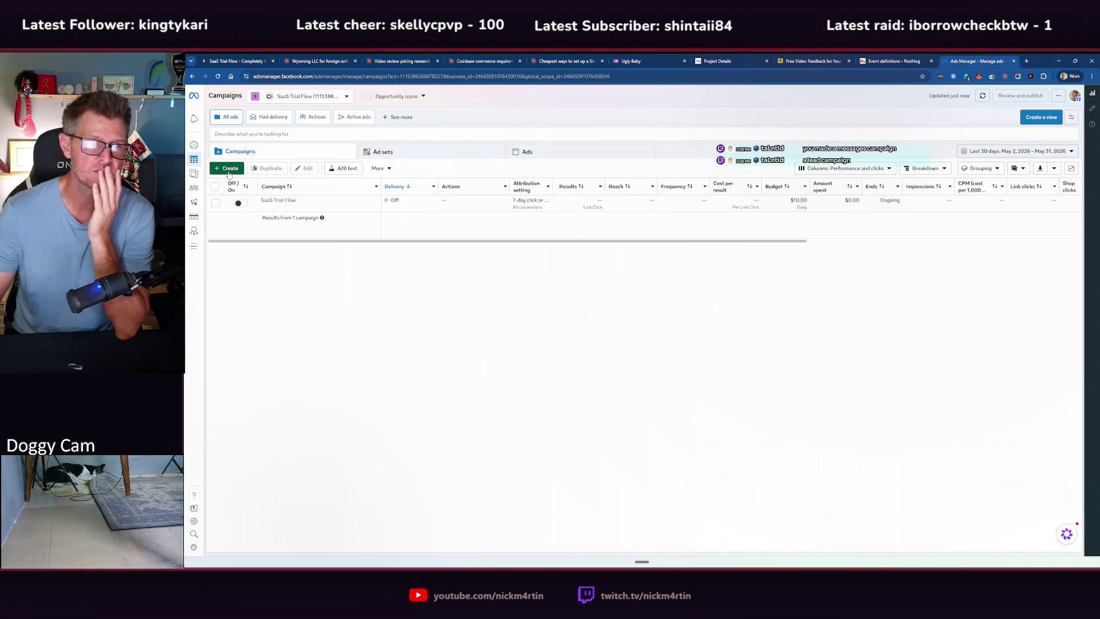
- Choose Engagement as the objective for a brand-new campaign
{"action": "left_click", "coordinate": [589, 267]}
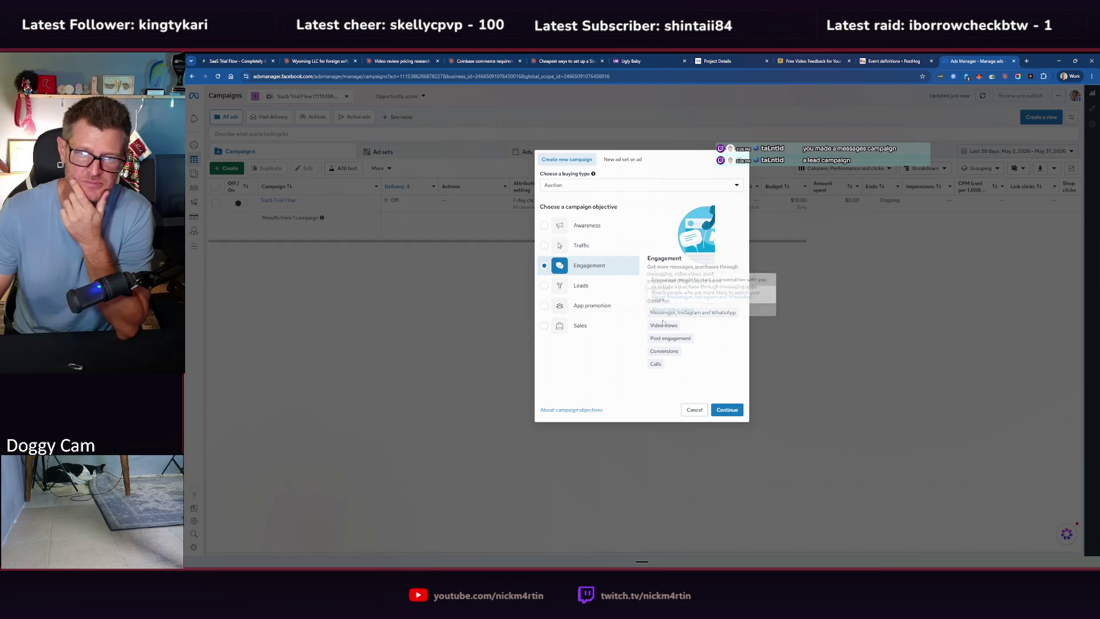
{"action": "mouse_move", "coordinate": [669, 341]}
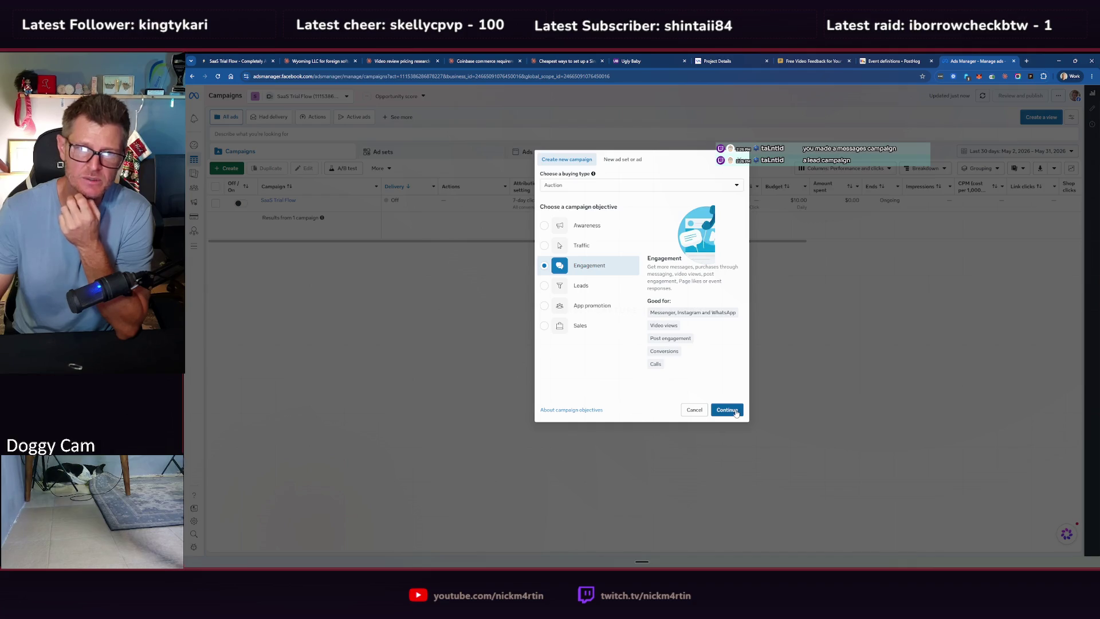
{"action": "left_click", "coordinate": [620, 161]}
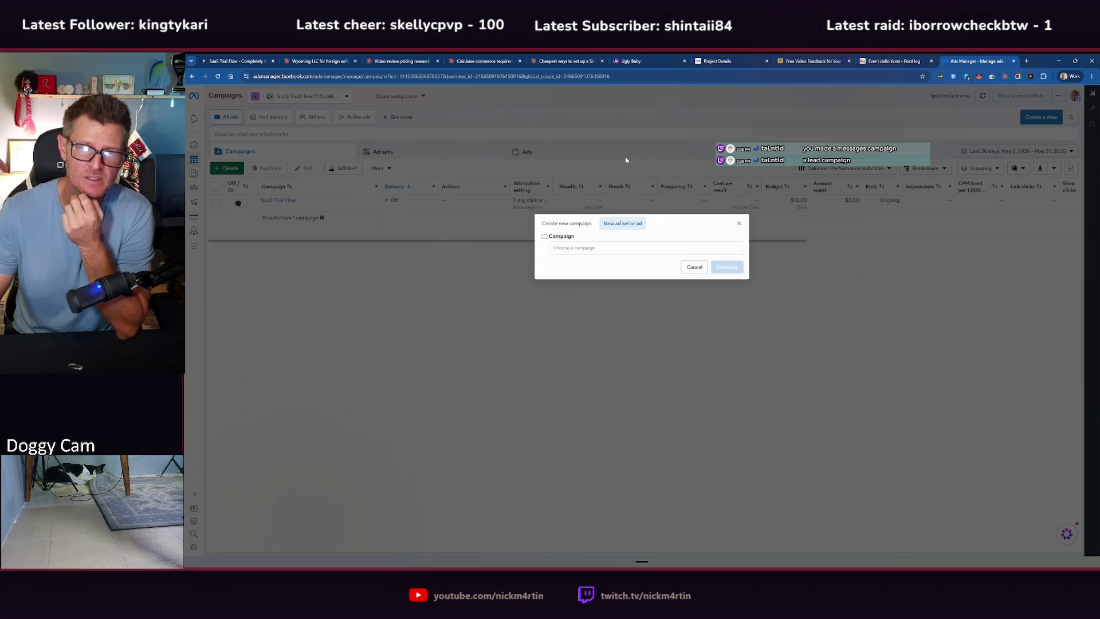
{"action": "left_click", "coordinate": [572, 228]}
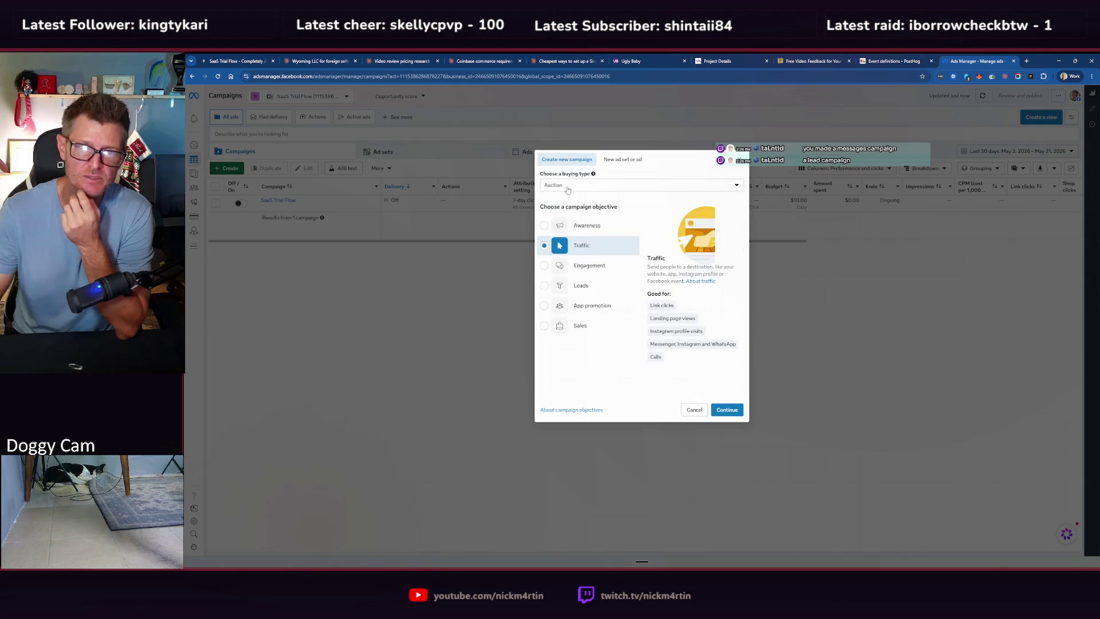
{"action": "left_click", "coordinate": [589, 265]}
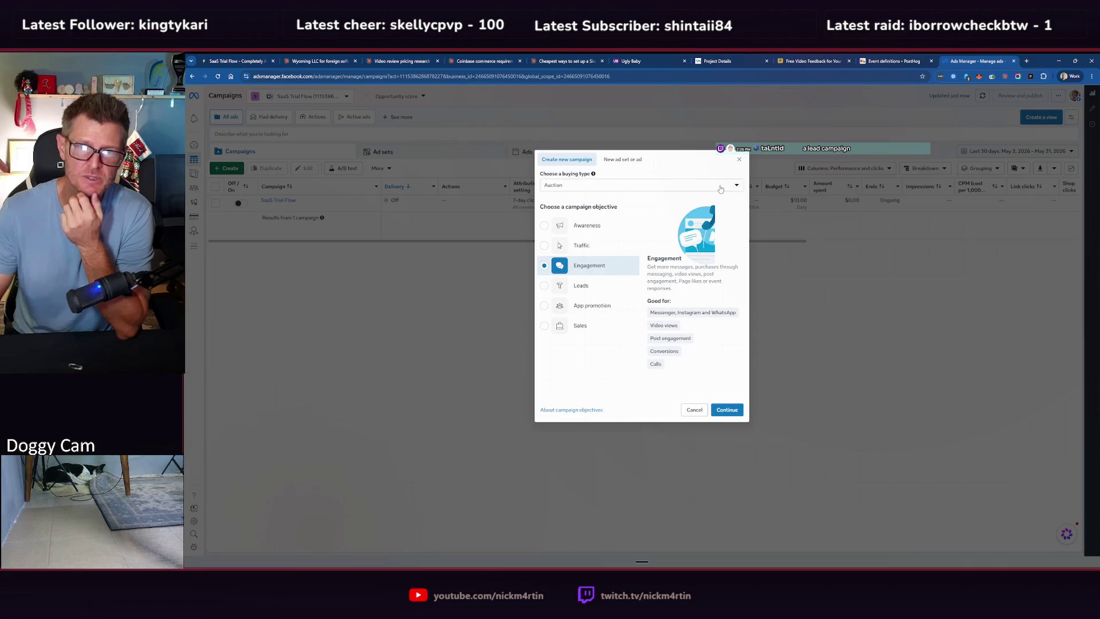
{"action": "left_click", "coordinate": [727, 409]}
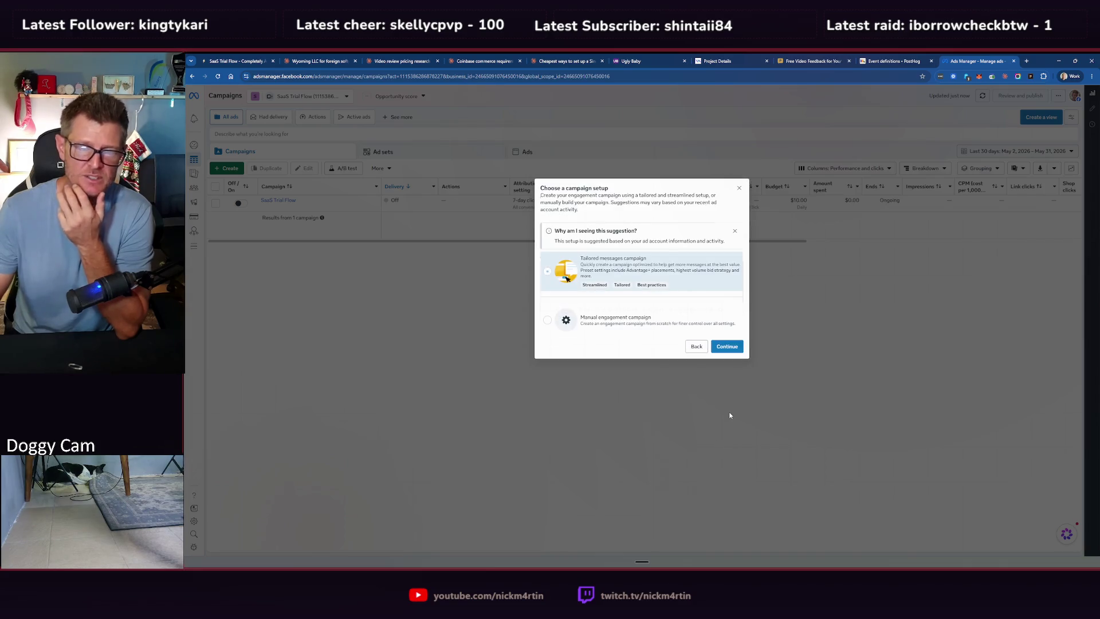
- Pick the manual engagement setup to open the 'New Engagement Campaign' draft
{"action": "left_click", "coordinate": [593, 275]}
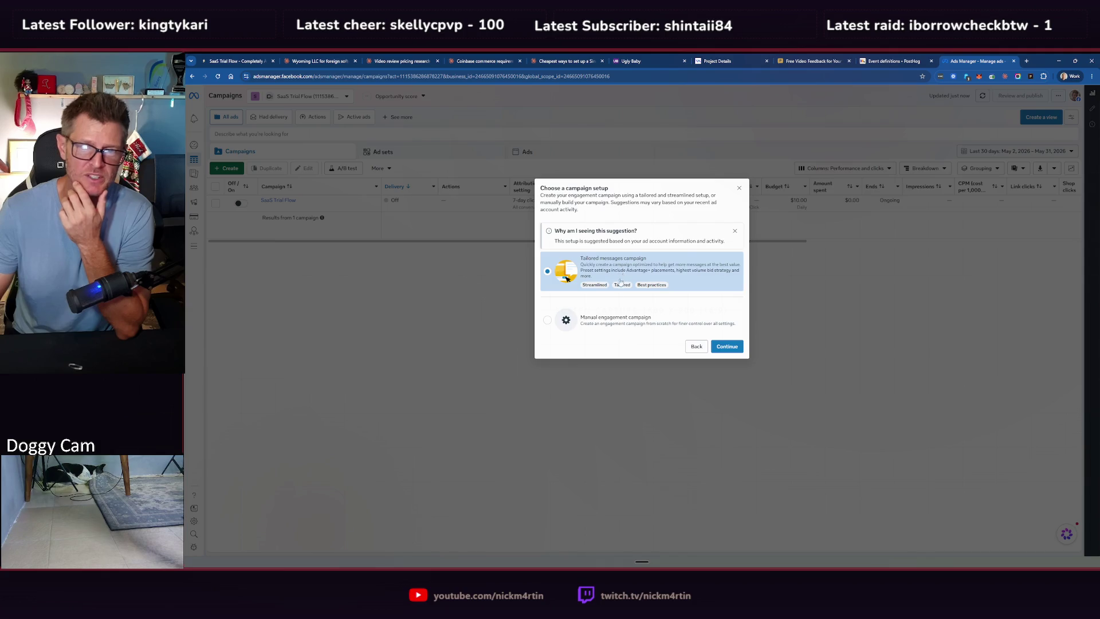
{"action": "left_click", "coordinate": [625, 319]}
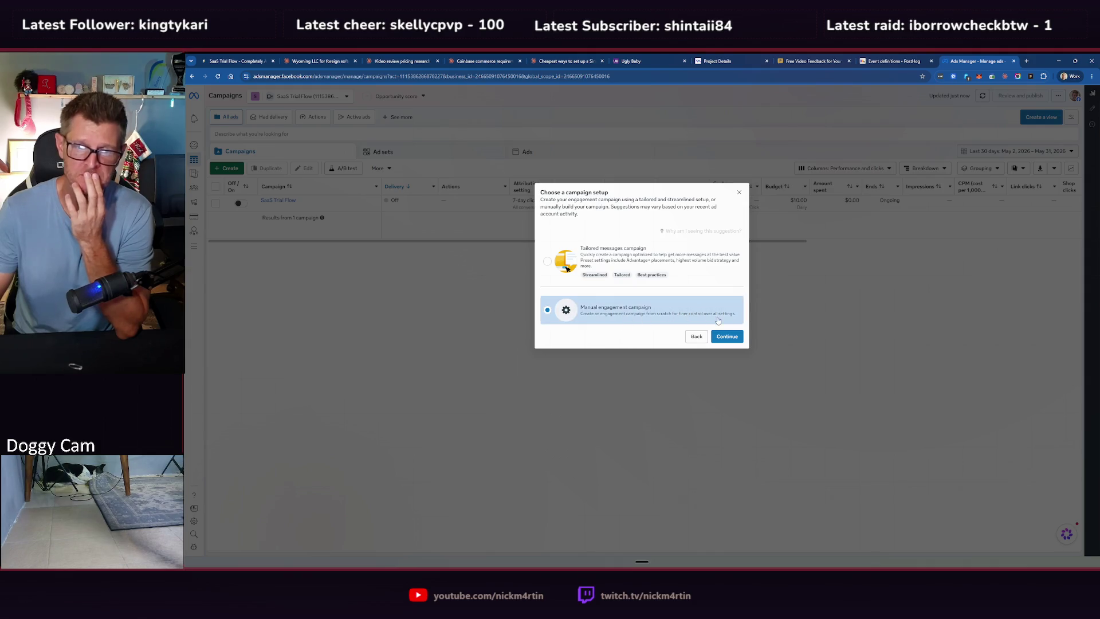
{"action": "left_click", "coordinate": [727, 337]}
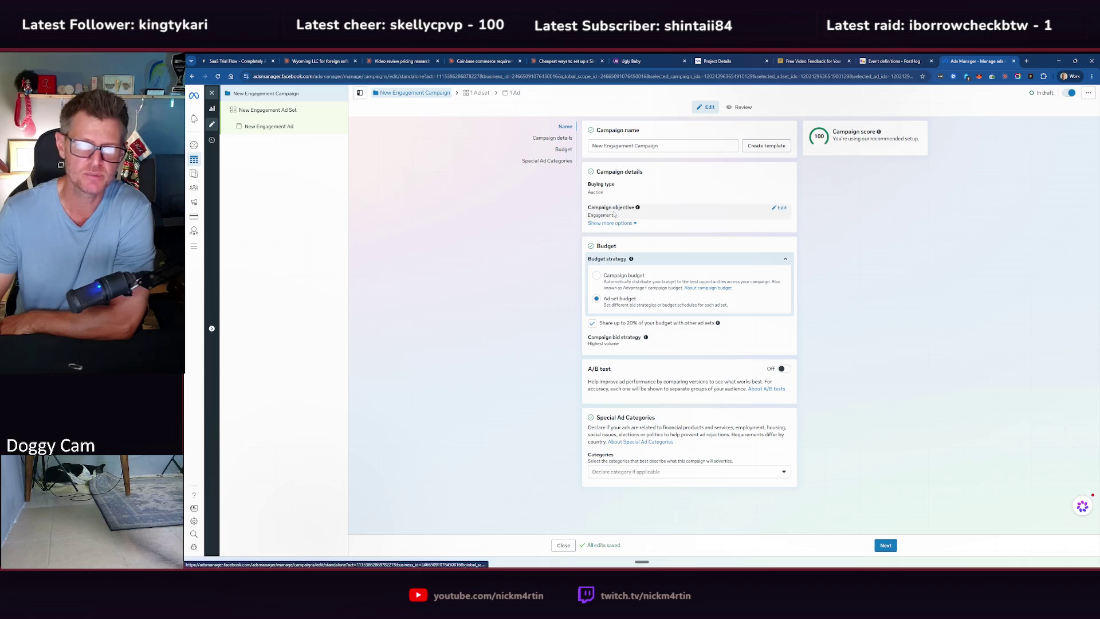
{"action": "left_click", "coordinate": [625, 226]}
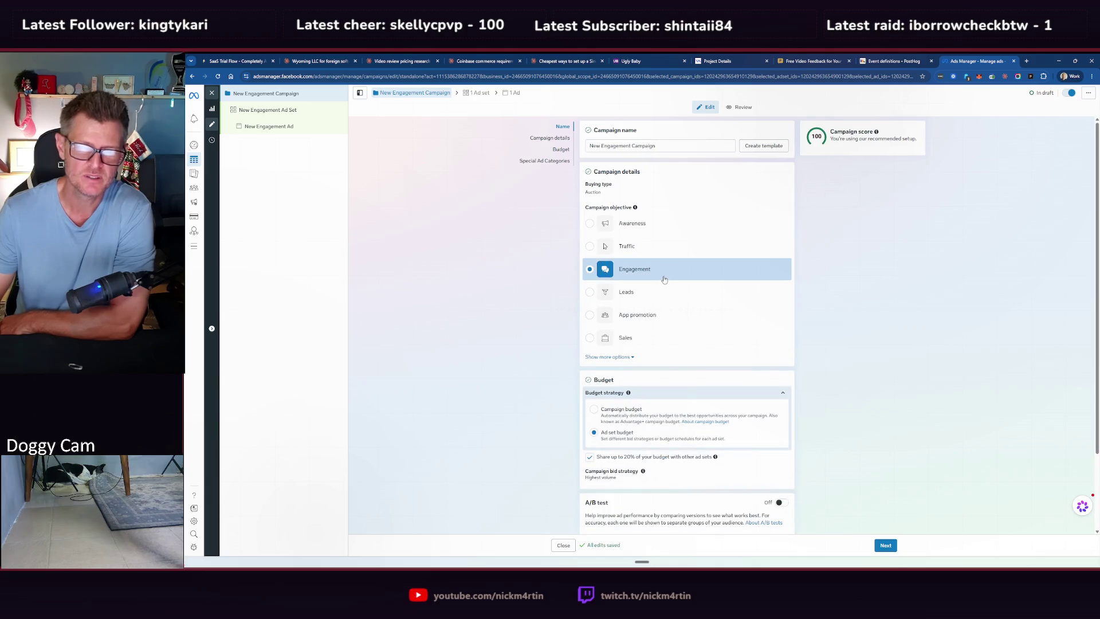
- Replace the campaign name 'New Engagement Campaign' with 'PeerPull Engagement'
{"action": "scroll", "coordinate": [552, 330], "scroll_direction": "down", "scroll_amount": 2}
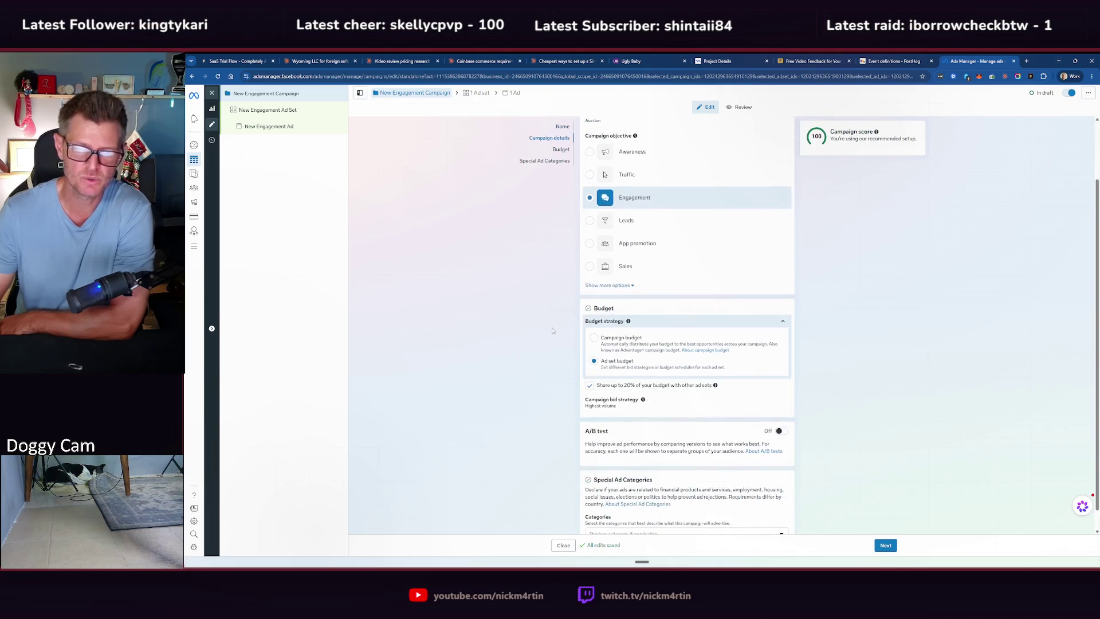
{"action": "scroll", "coordinate": [553, 330], "scroll_direction": "down", "scroll_amount": 1}
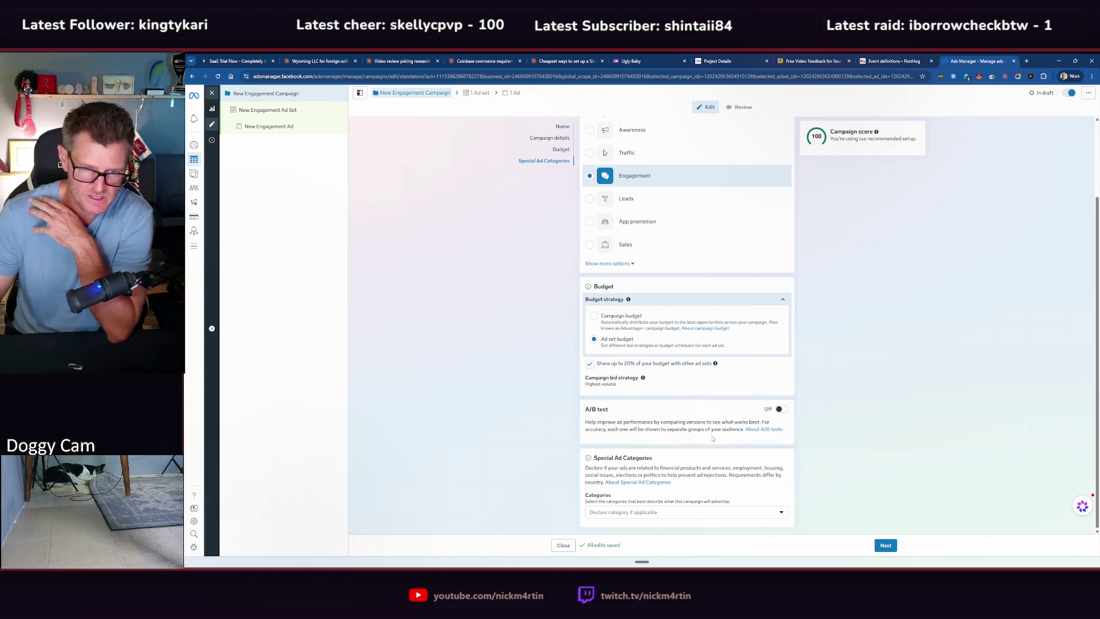
{"action": "left_click", "coordinate": [569, 138]}
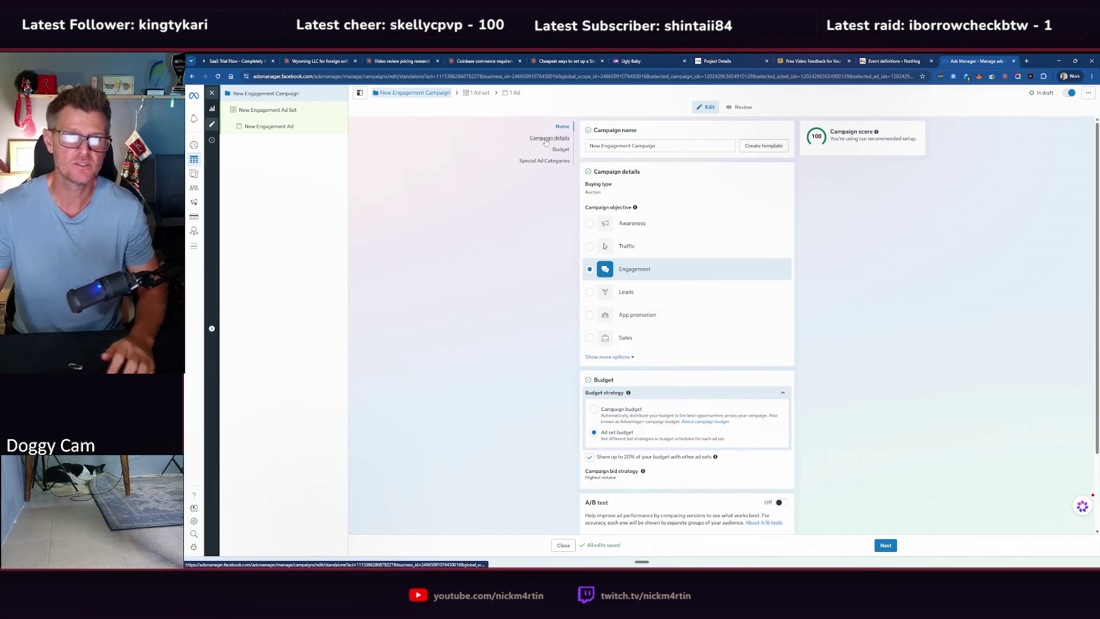
{"action": "triple_click", "coordinate": [676, 144]}
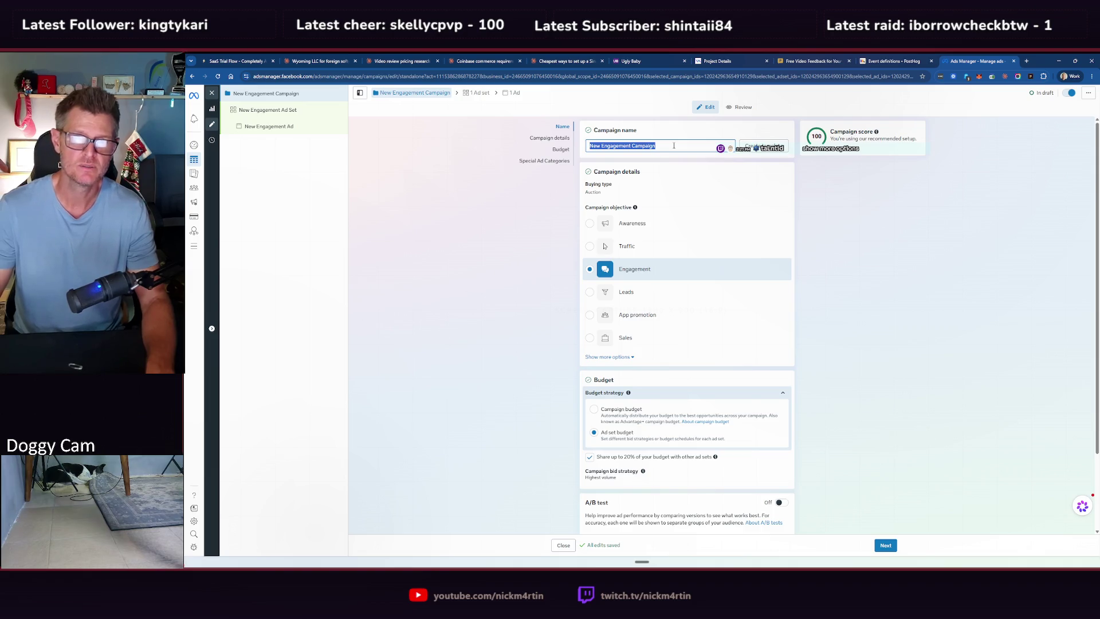
{"action": "type", "text": "PeerPull"}
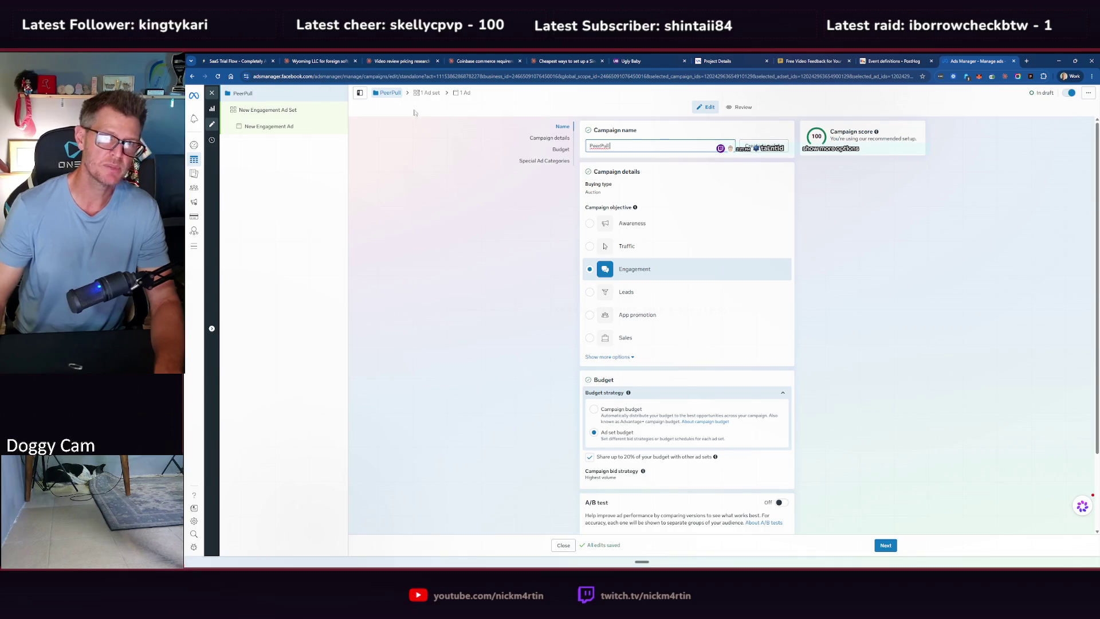
{"action": "left_click", "coordinate": [259, 111]}
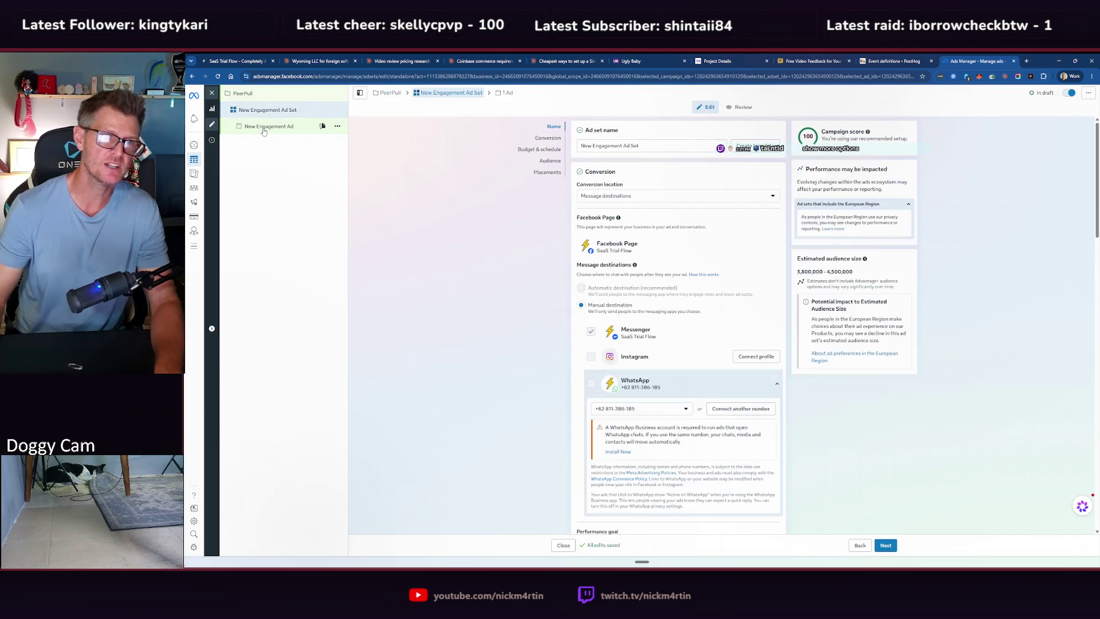
{"action": "left_click", "coordinate": [263, 127]}
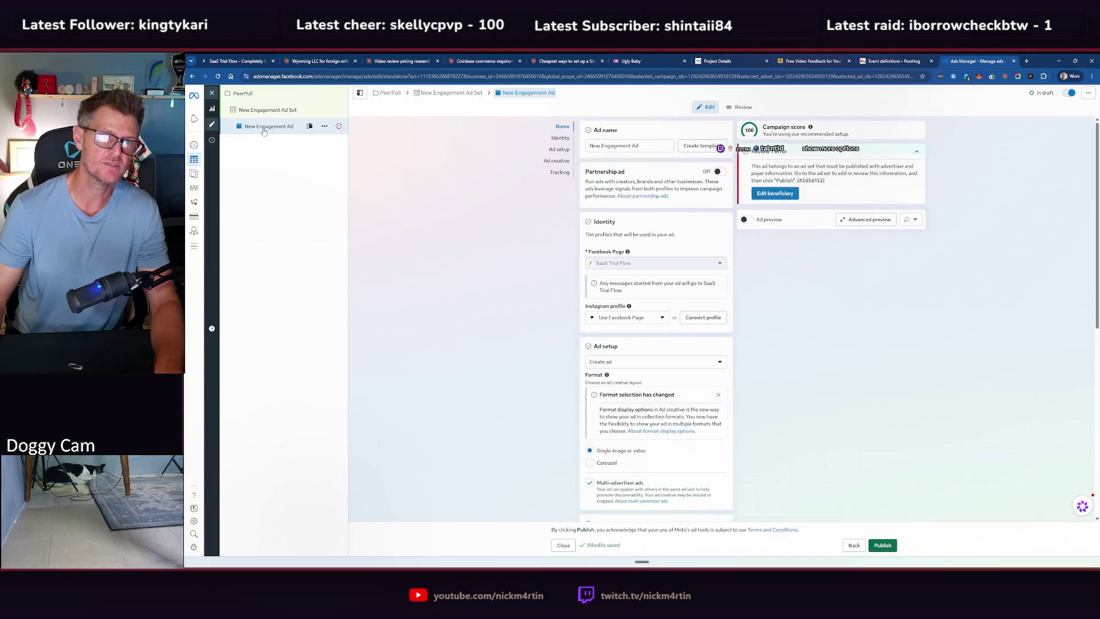
{"action": "left_click", "coordinate": [241, 95]}
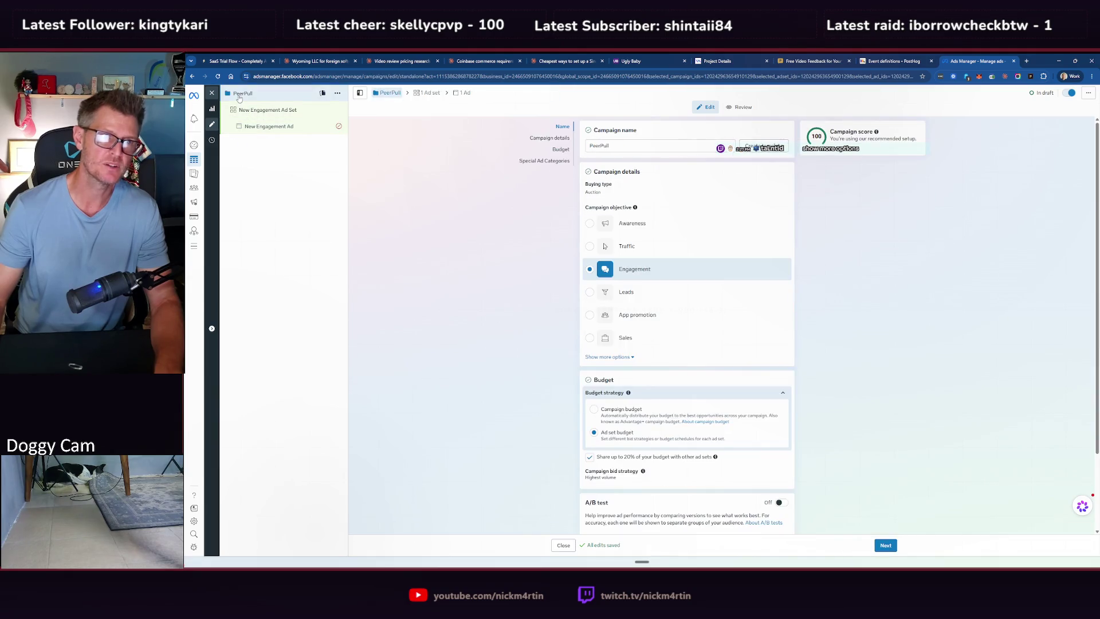
{"action": "left_click", "coordinate": [646, 148]}
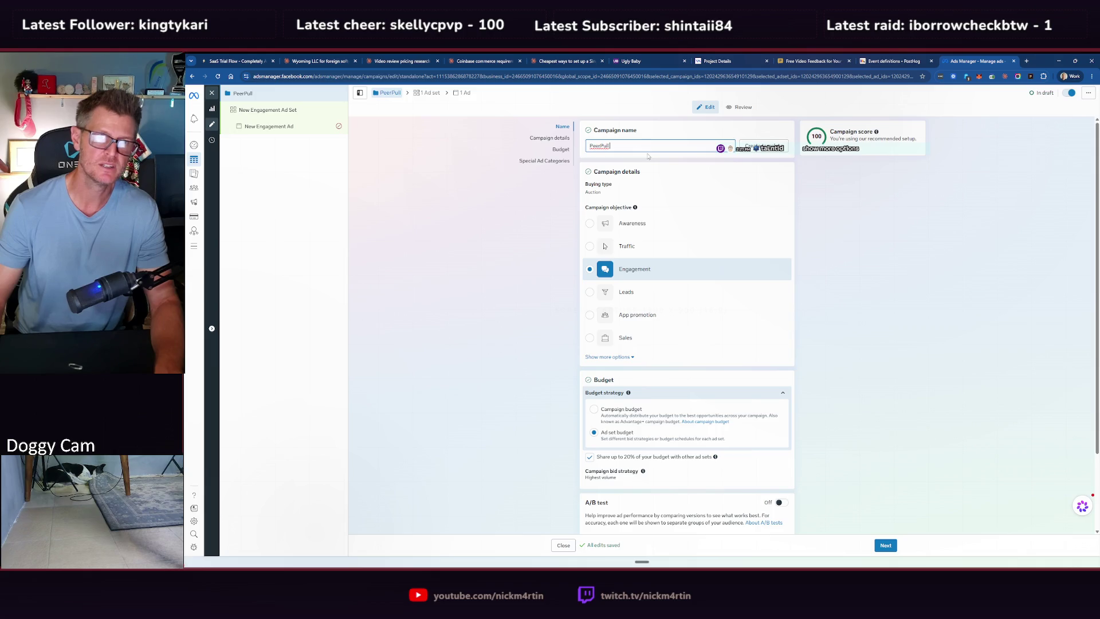
{"action": "type", "text": "Enga"}
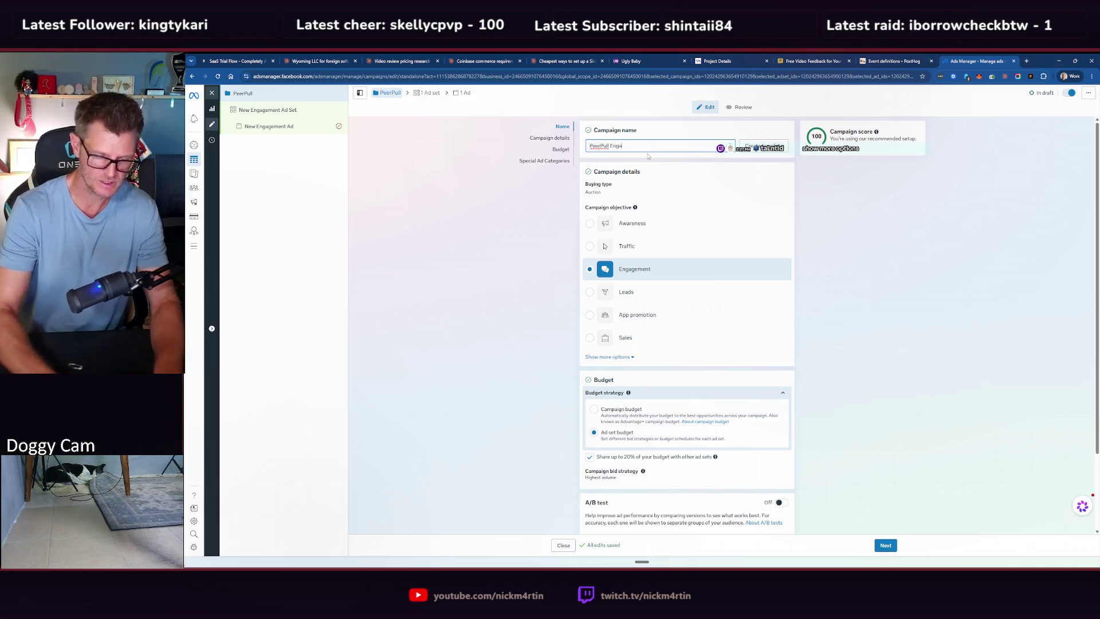
{"action": "type", "text": "gement"}
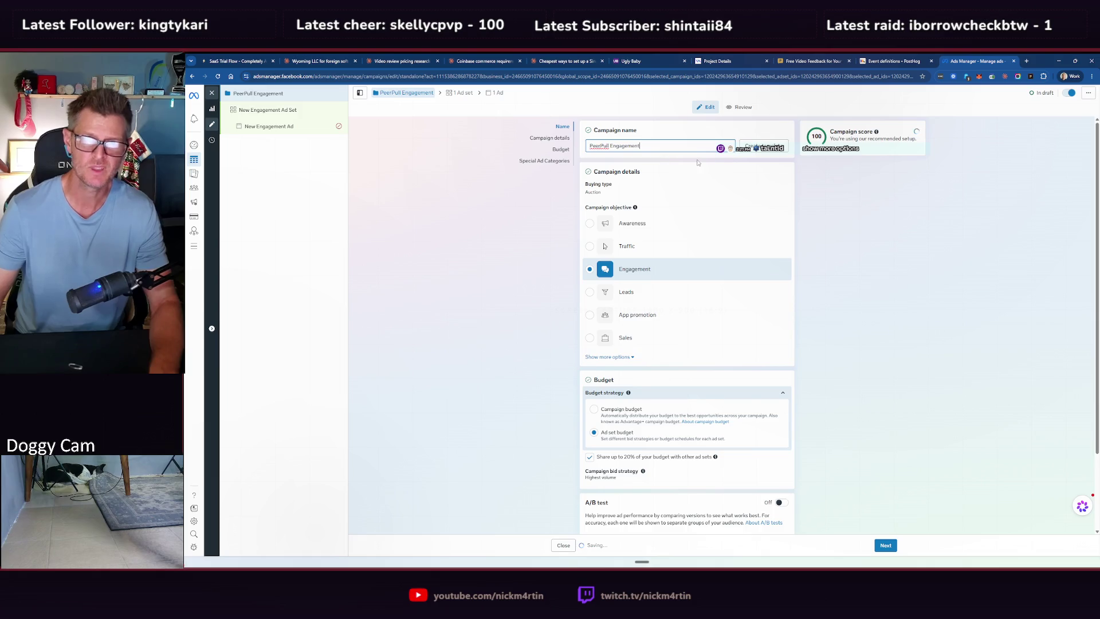
- Review the PeerPull Engagement campaign settings and advance to the ad set page
{"action": "scroll", "coordinate": [640, 443], "scroll_direction": "down", "scroll_amount": 2}
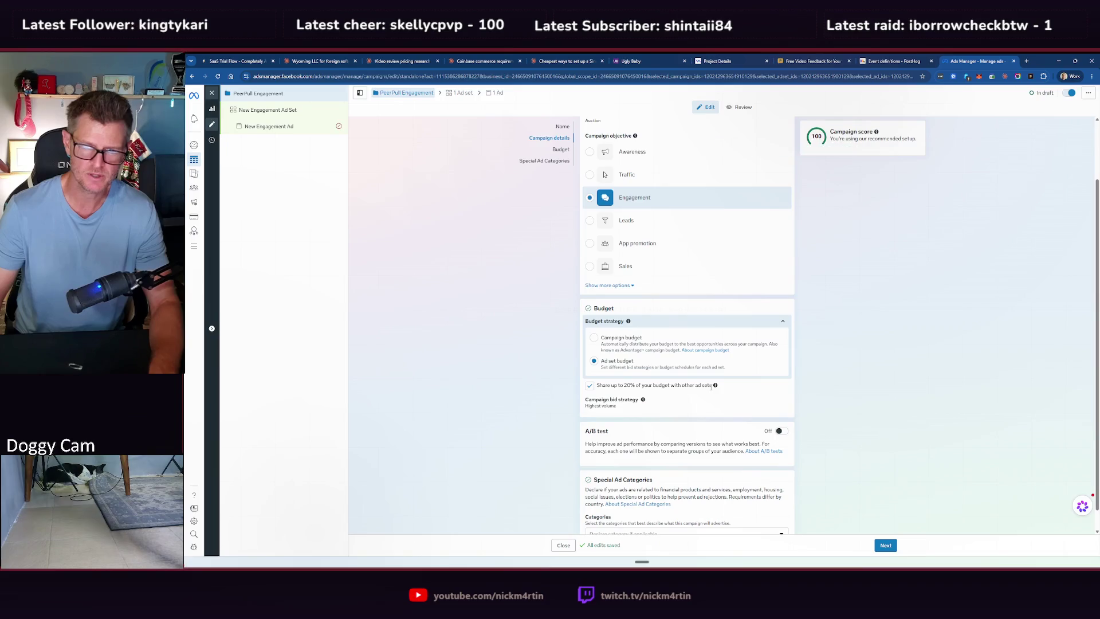
{"action": "mouse_move", "coordinate": [715, 386]}
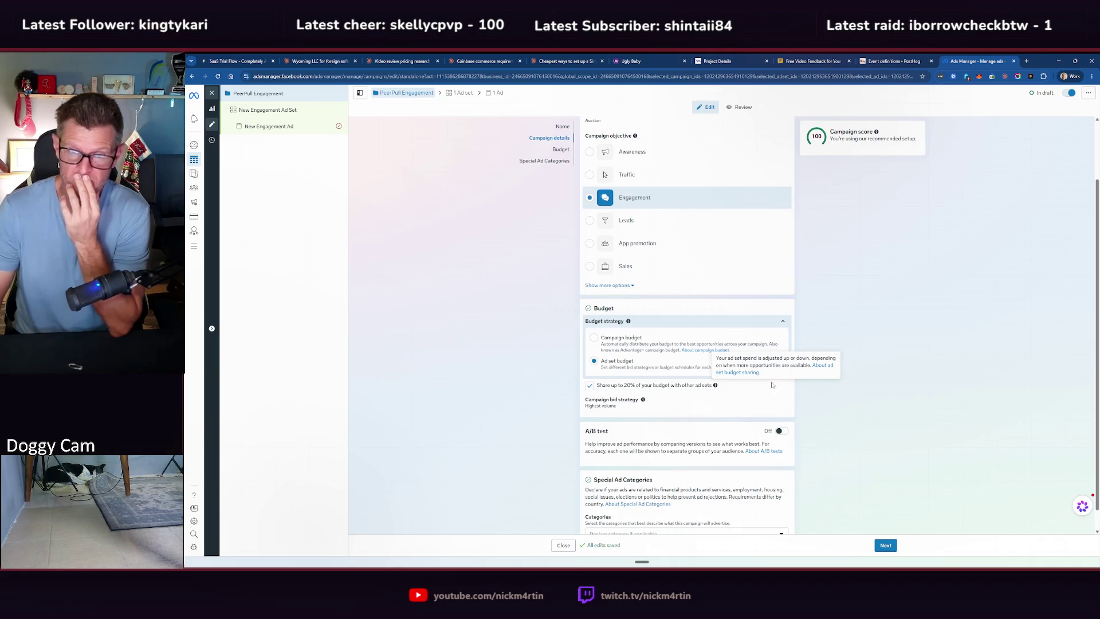
{"action": "scroll", "coordinate": [682, 429], "scroll_direction": "down", "scroll_amount": 2}
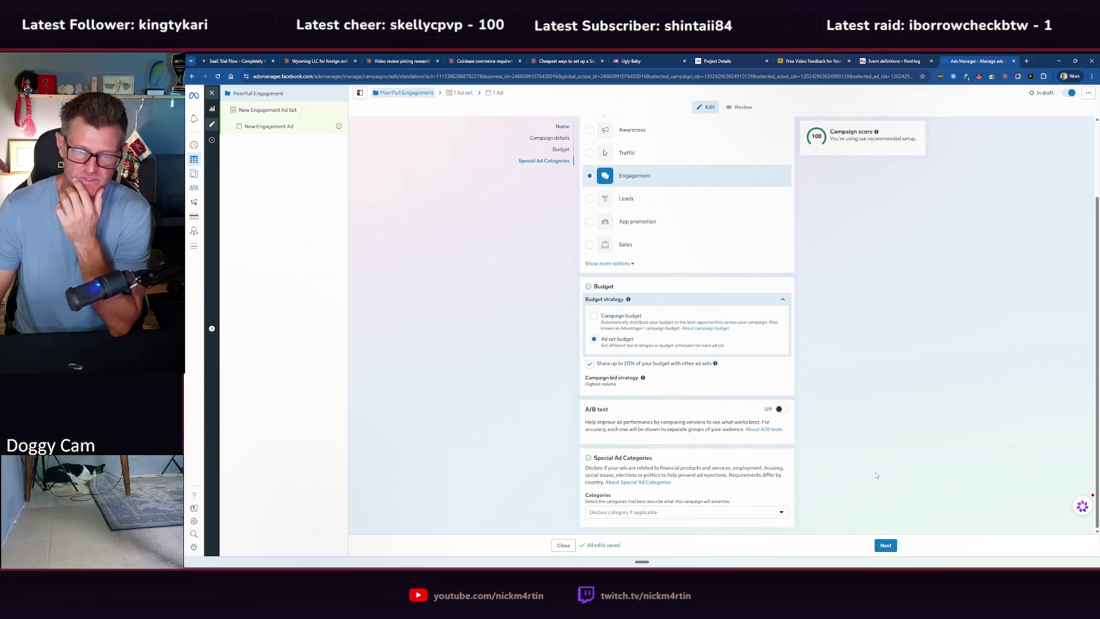
{"action": "left_click", "coordinate": [885, 545]}
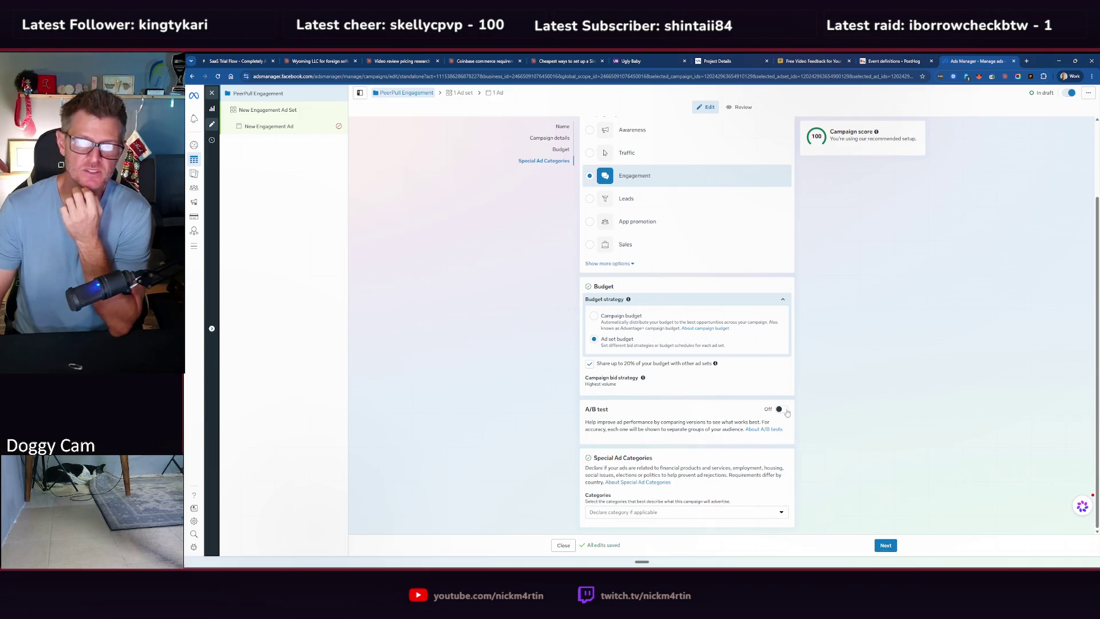
{"action": "scroll", "coordinate": [700, 434], "scroll_direction": "down", "scroll_amount": 3}
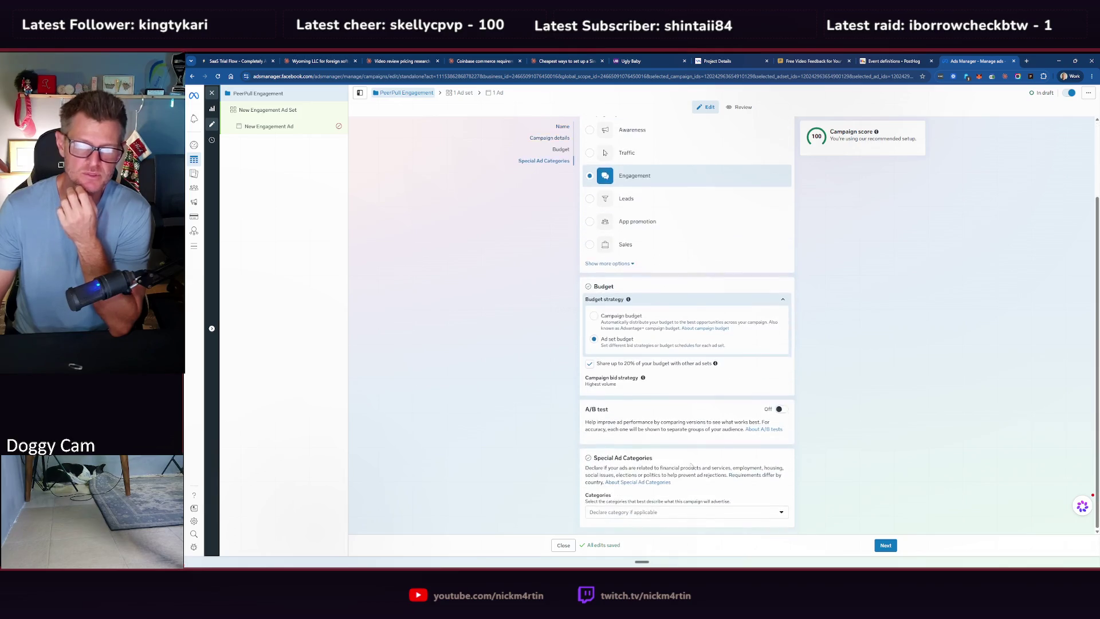
{"action": "left_click", "coordinate": [885, 545]}
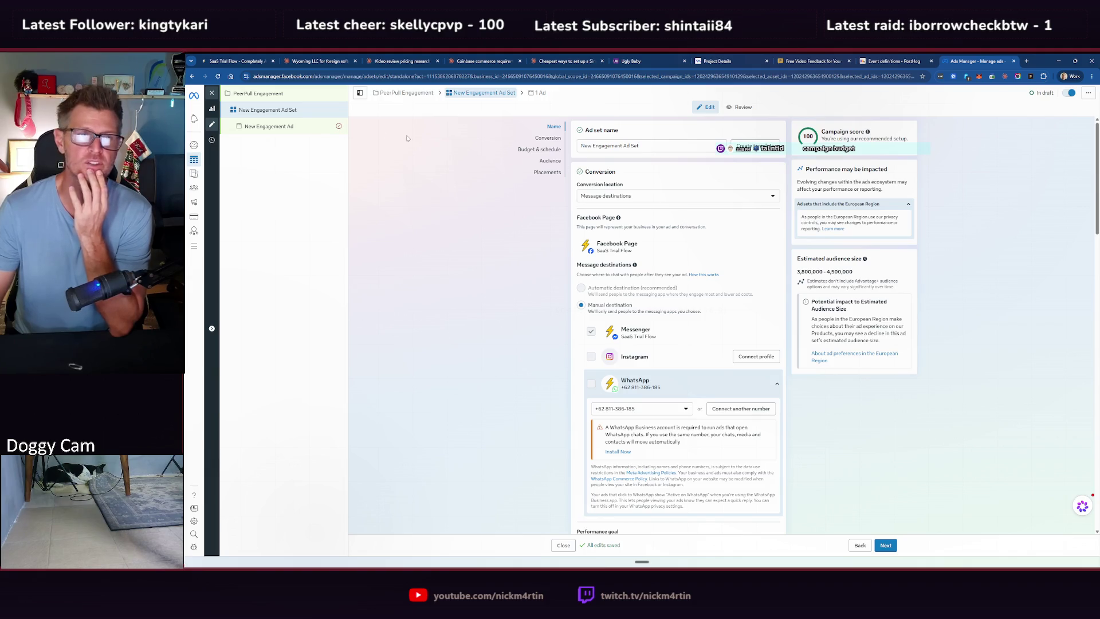
- Switch the campaign to a $17.00 daily campaign budget and continue to the ad set
{"action": "left_click", "coordinate": [269, 94]}
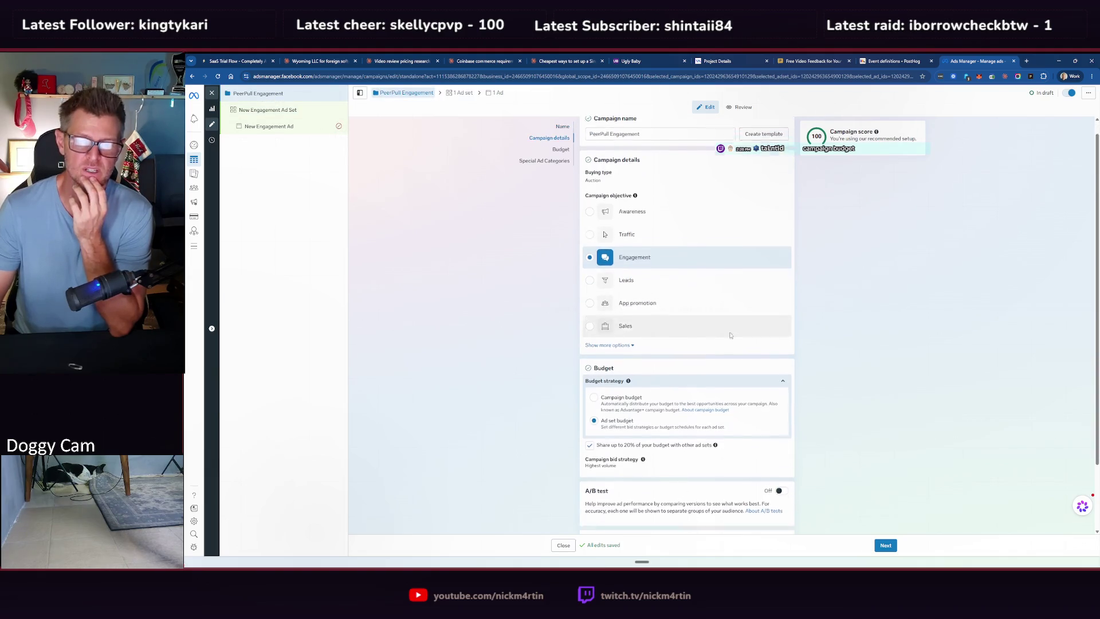
{"action": "scroll", "coordinate": [731, 335], "scroll_direction": "down", "scroll_amount": 2}
{"action": "left_click", "coordinate": [629, 319]}
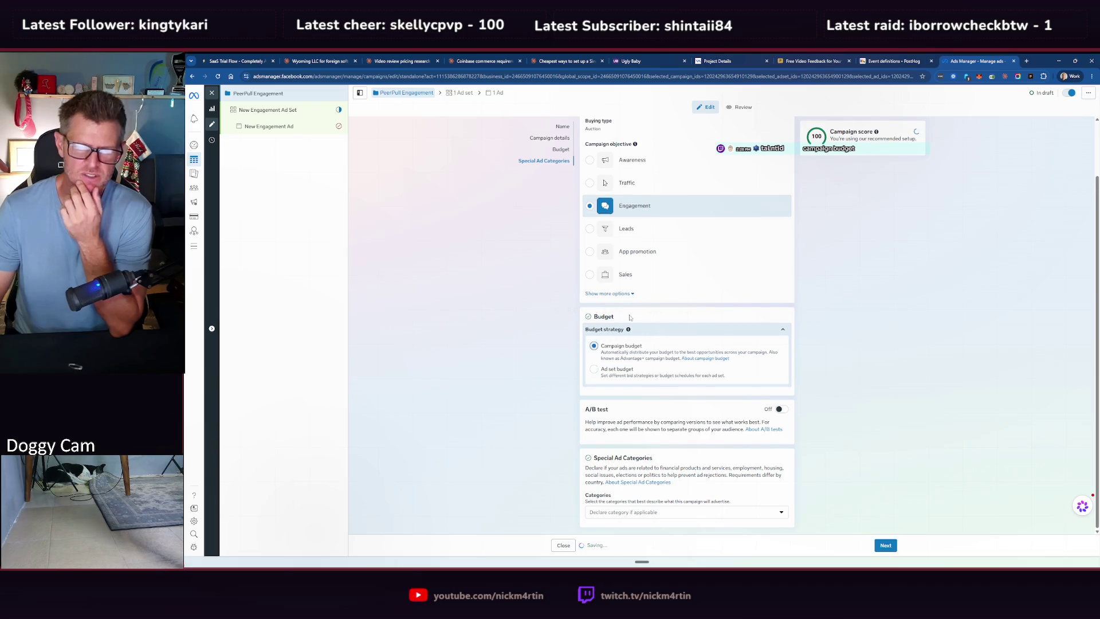
{"action": "scroll", "coordinate": [624, 317], "scroll_direction": "down", "scroll_amount": 1}
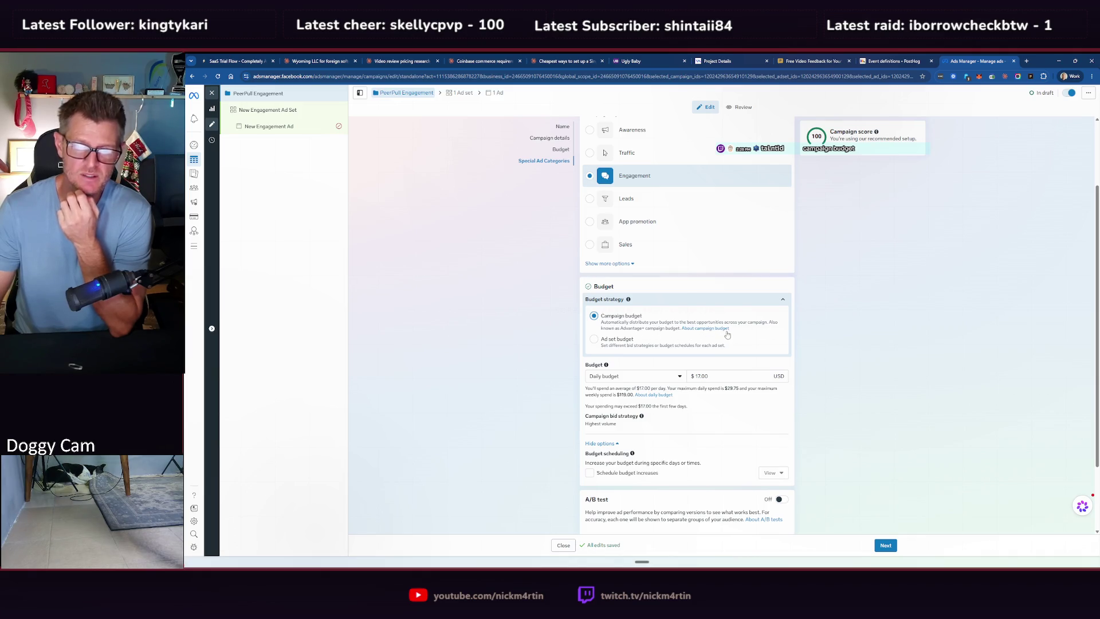
{"action": "scroll", "coordinate": [835, 393], "scroll_direction": "down", "scroll_amount": 2}
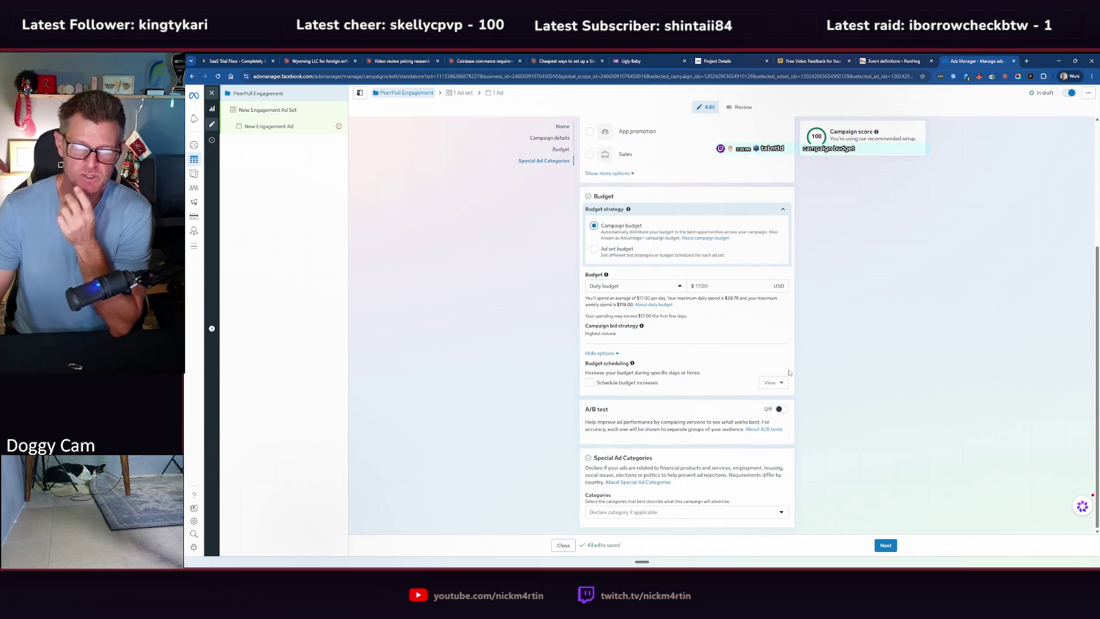
{"action": "left_click", "coordinate": [885, 545]}
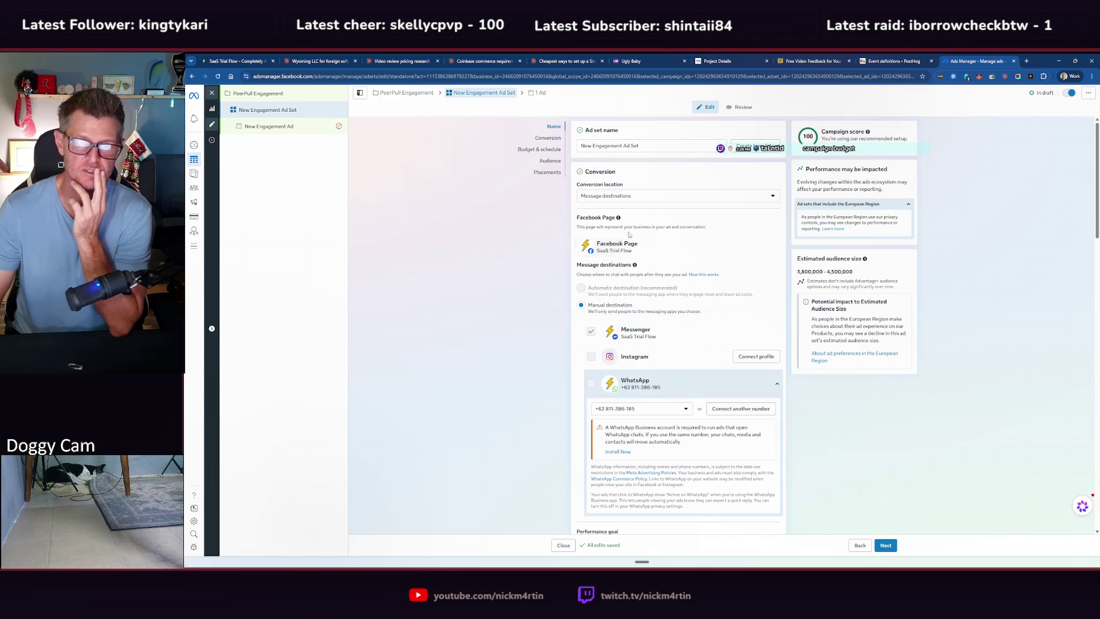
- Name the ad set 'Click Signup CTA', set conversion location to Website, and start a new dataset
{"action": "triple_click", "coordinate": [648, 147]}
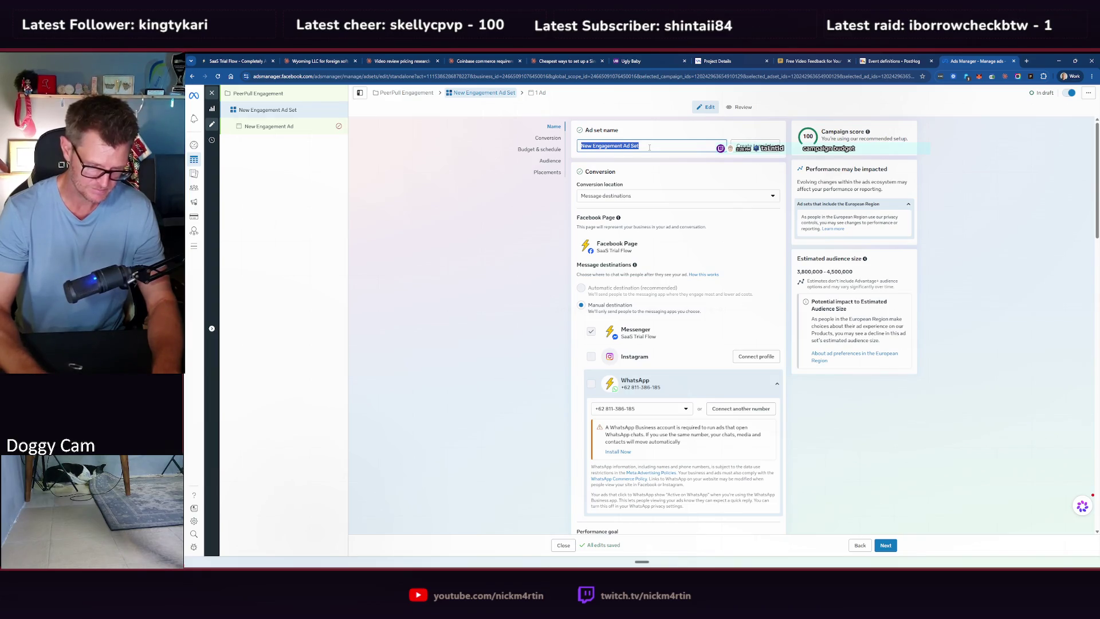
{"action": "type", "text": "Click "}
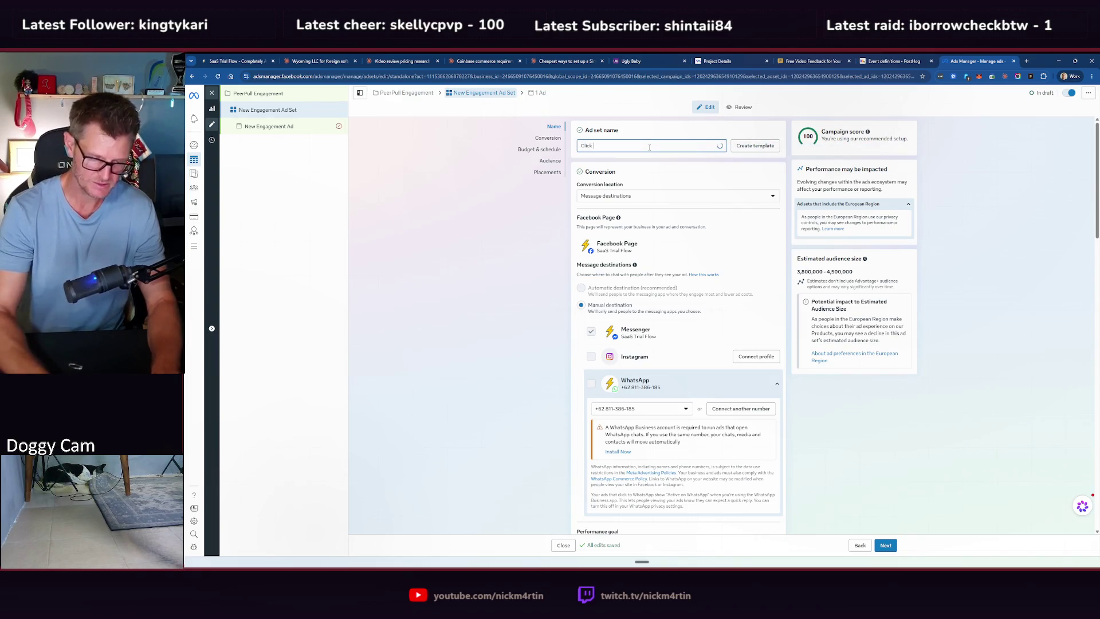
{"action": "type", "text": "Signup CTA"}
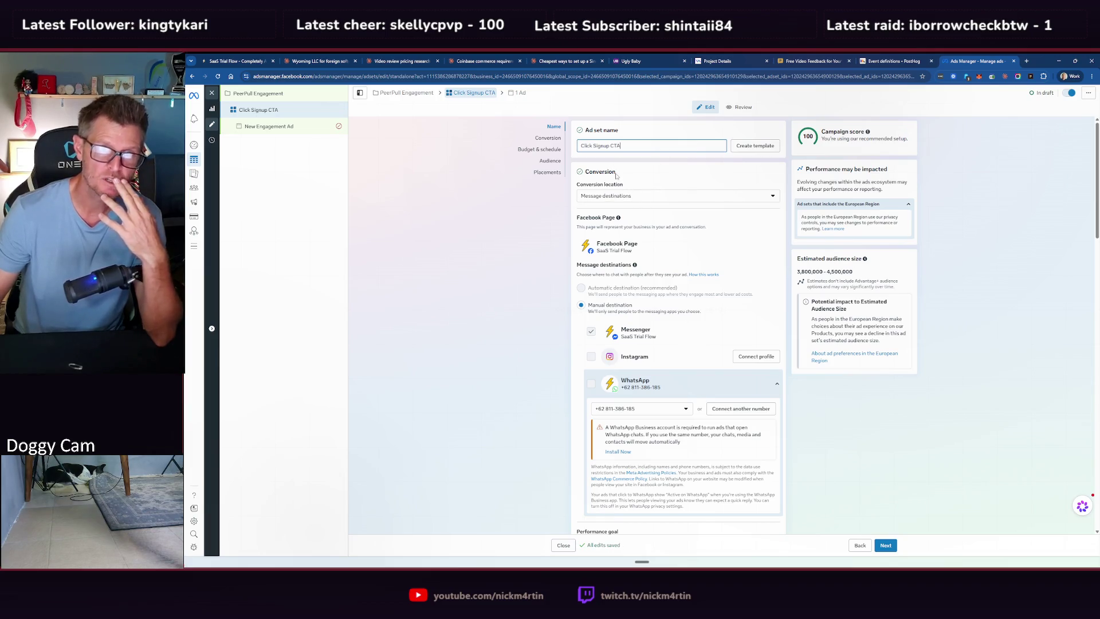
{"action": "left_click", "coordinate": [651, 198]}
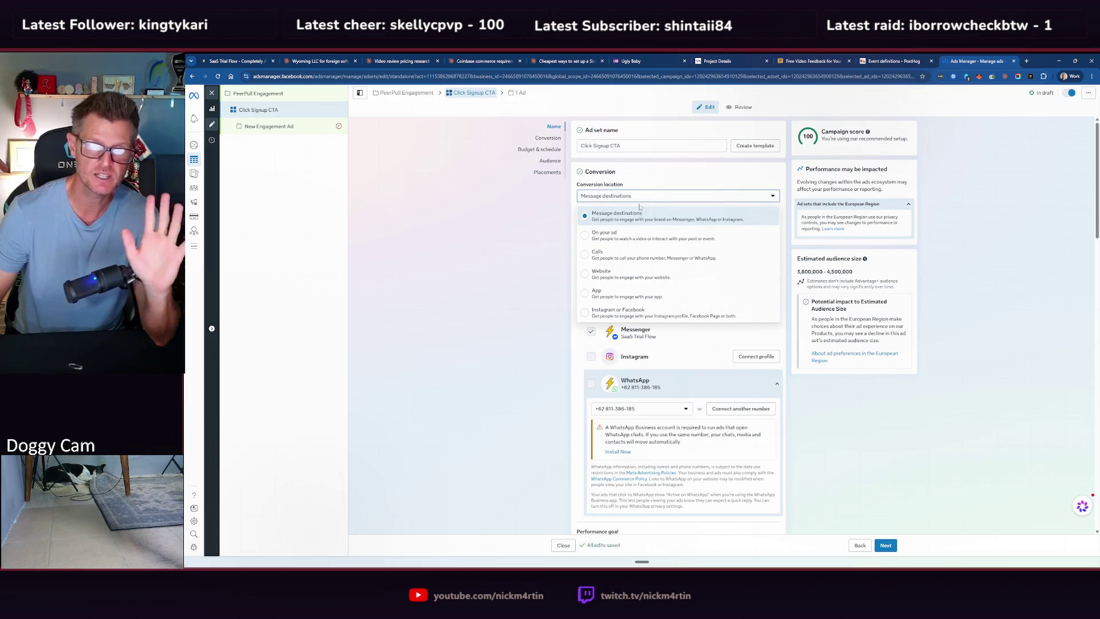
{"action": "left_click", "coordinate": [692, 282]}
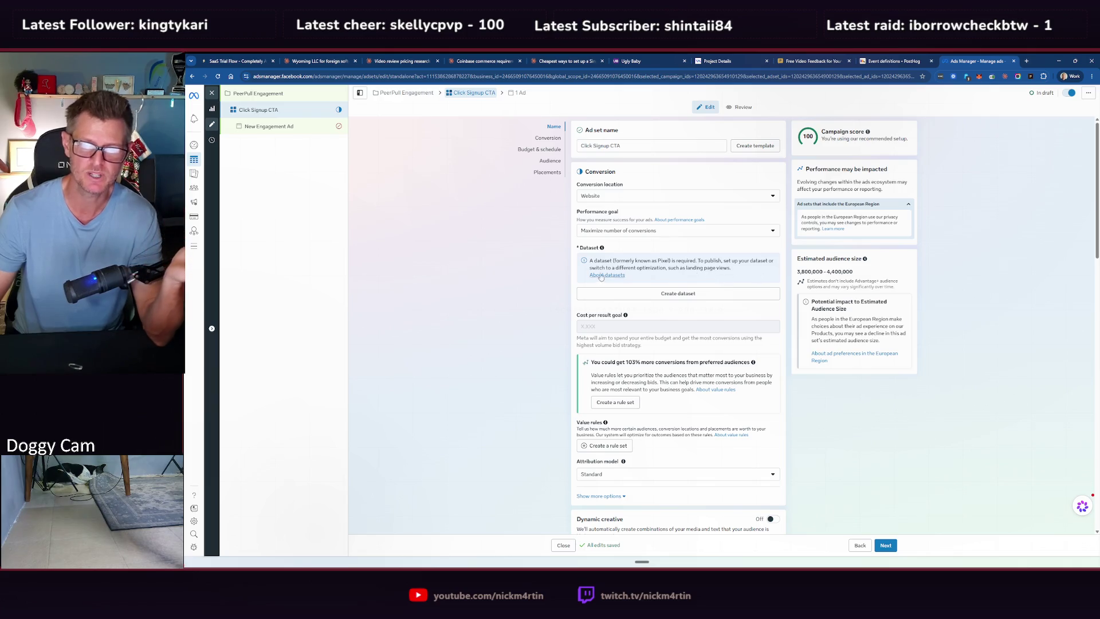
{"action": "left_click", "coordinate": [689, 294]}
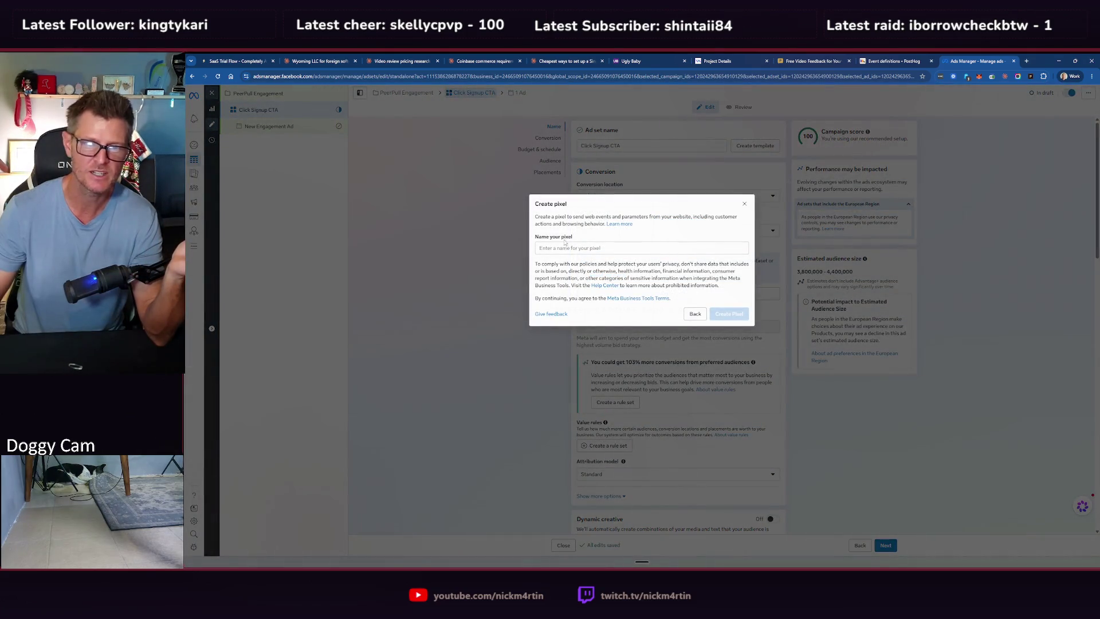
{"action": "left_click", "coordinate": [568, 249]}
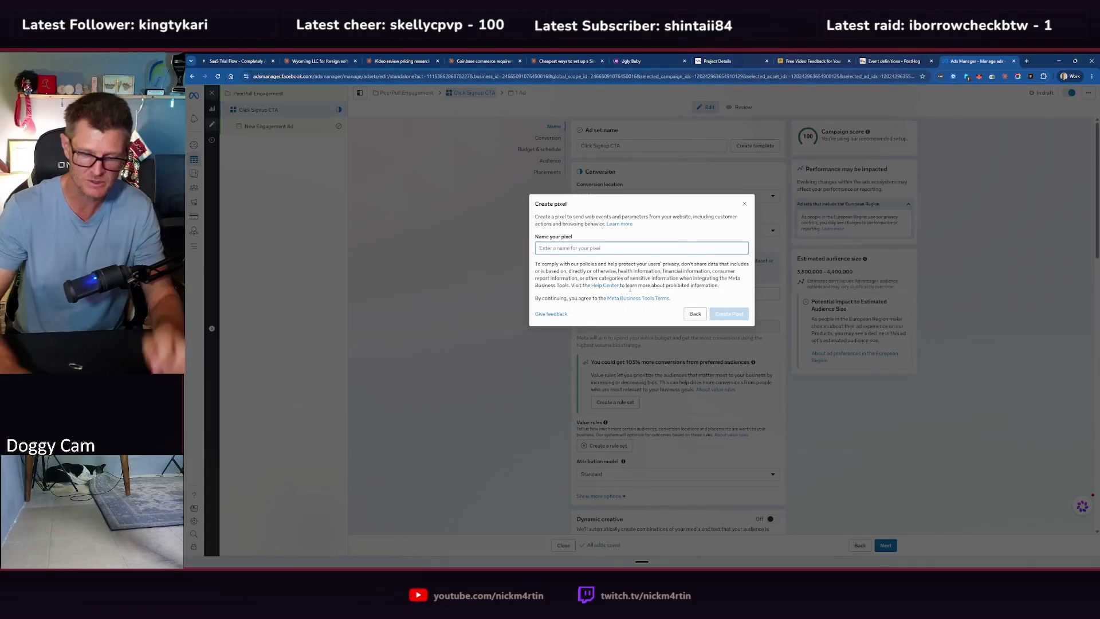
{"action": "type", "text": "peerpull"}
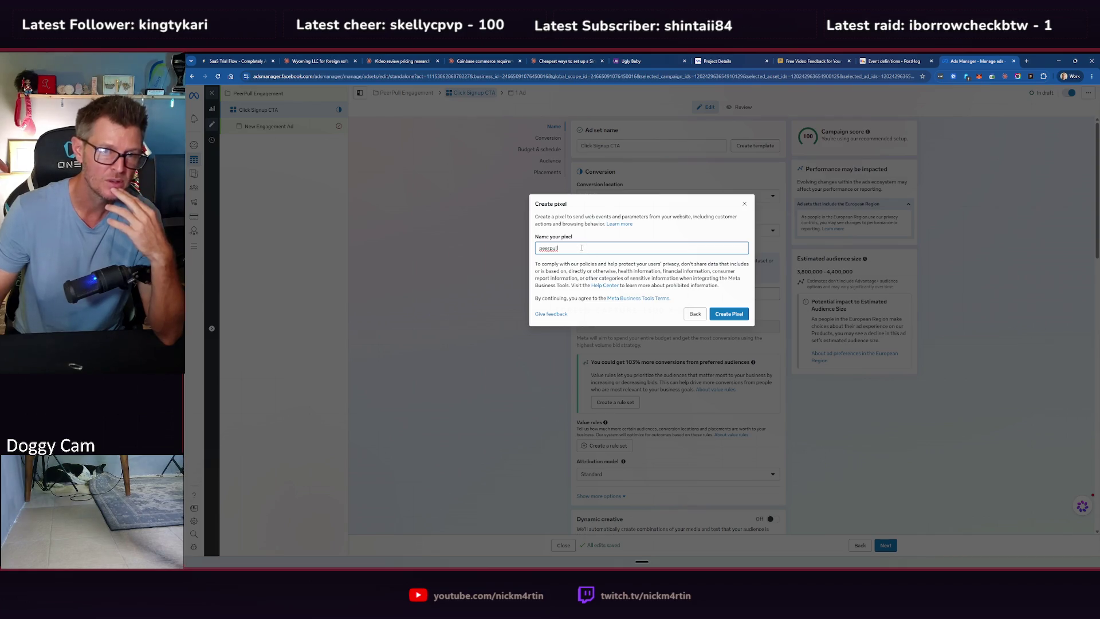
{"action": "left_click", "coordinate": [735, 314]}
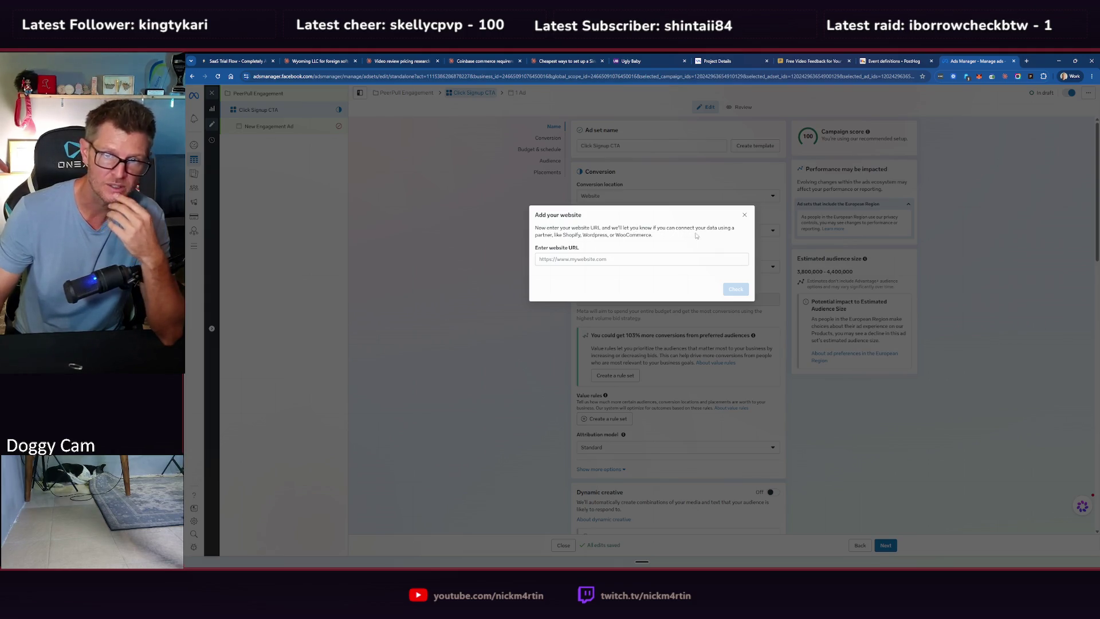
{"action": "left_click", "coordinate": [618, 258]}
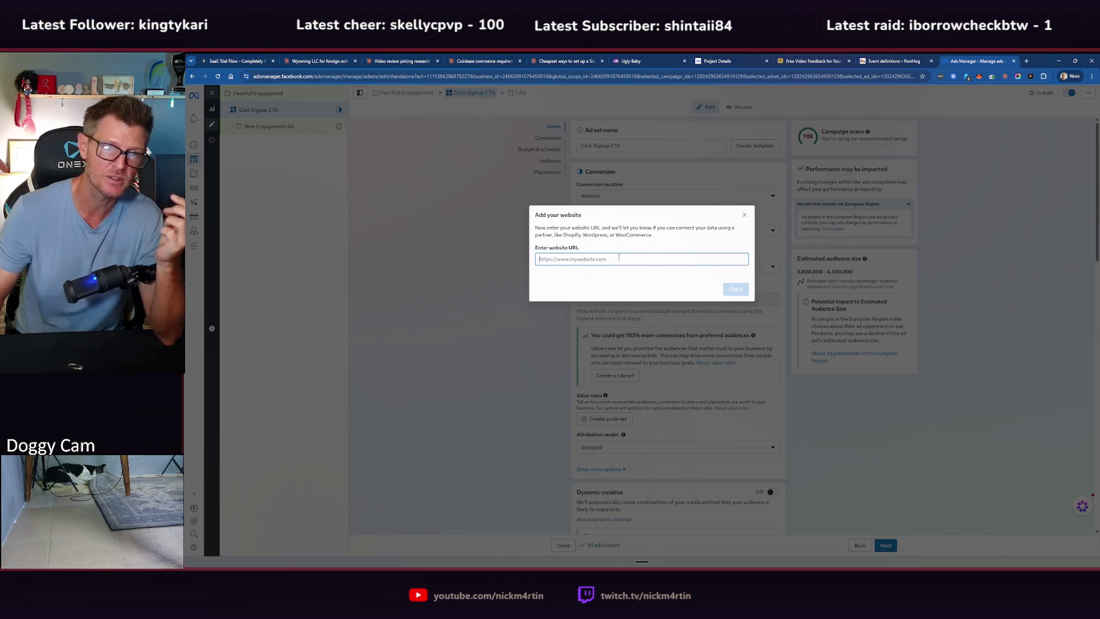
{"action": "type", "text": "htt"}
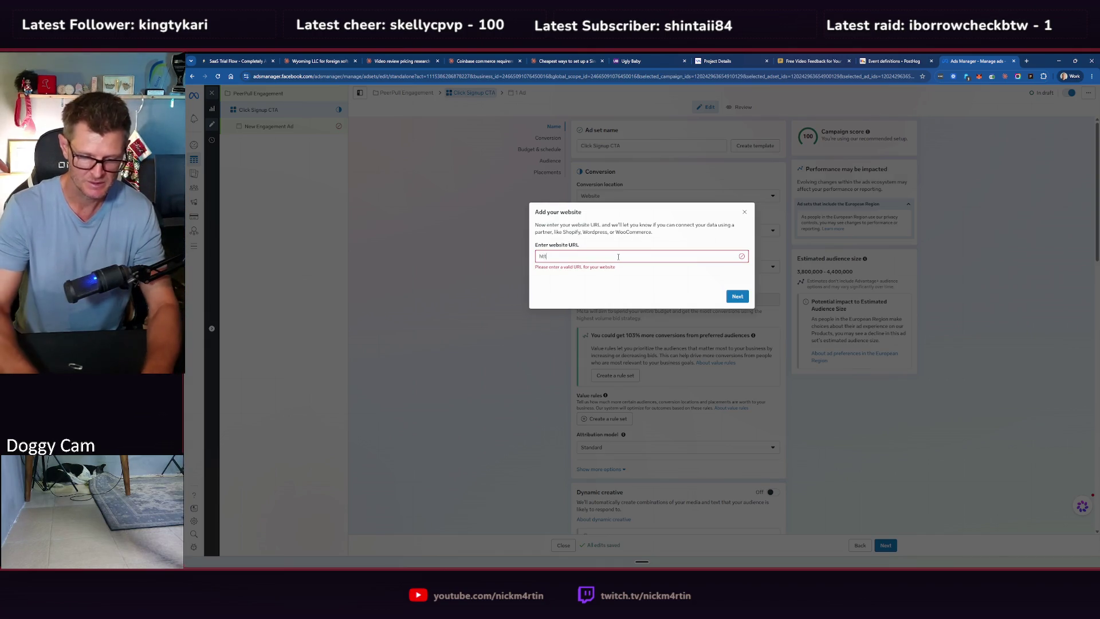
{"action": "type", "text": "ps://www"}
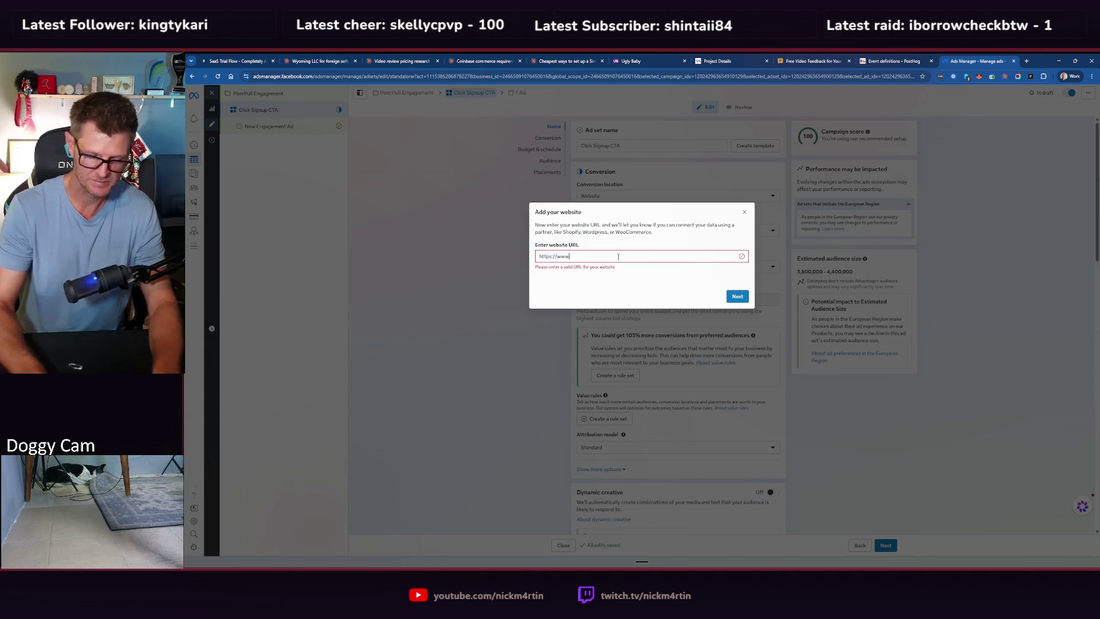
{"action": "type", "text": ".peerpull.com"}
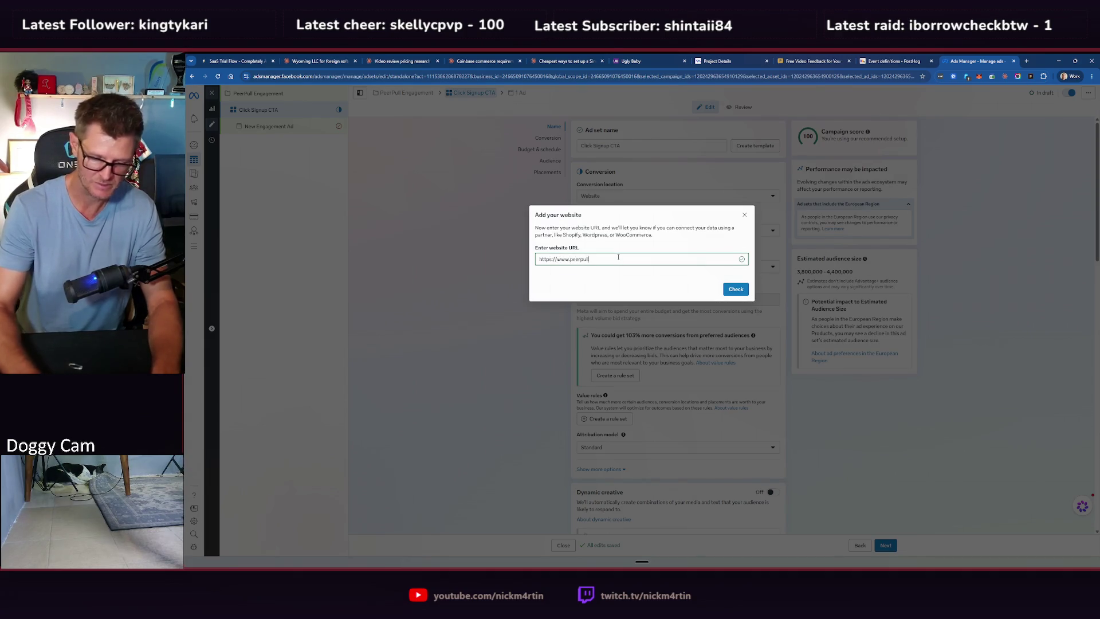
{"action": "left_click", "coordinate": [741, 294]}
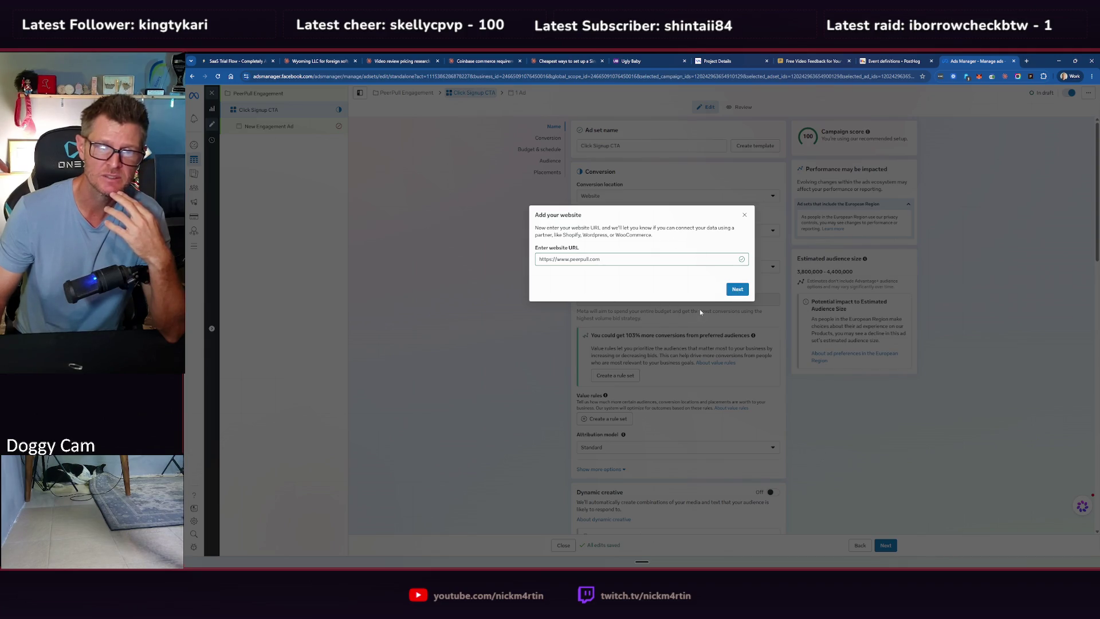
{"action": "left_click", "coordinate": [737, 289]}
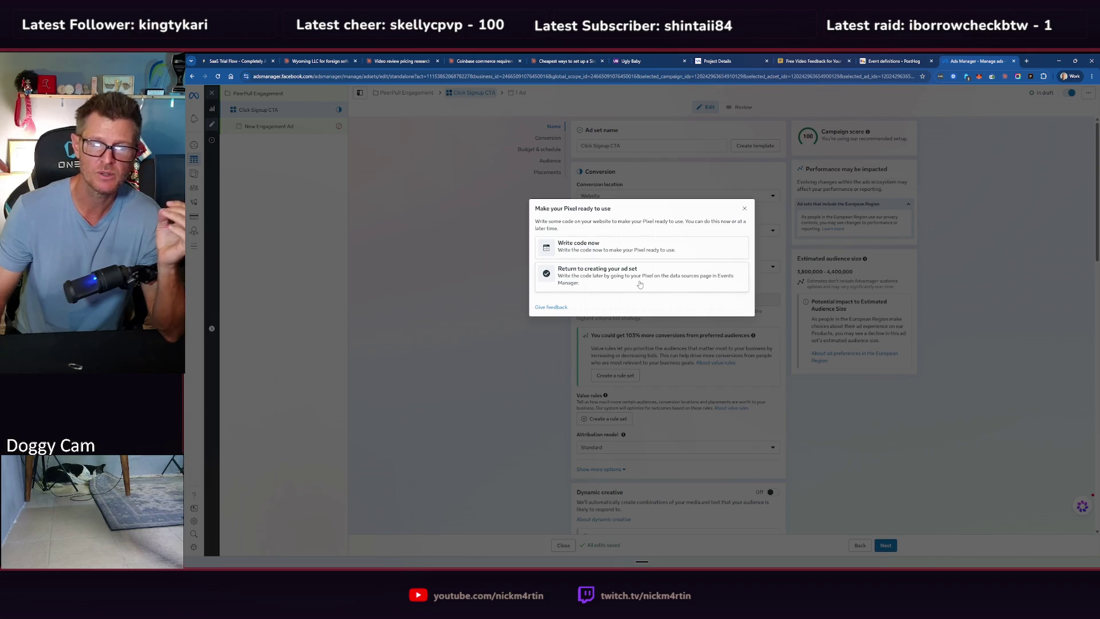
- Set up the pixel code now with Conversions API and Meta Pixel, installing it manually
{"action": "left_click", "coordinate": [671, 251]}
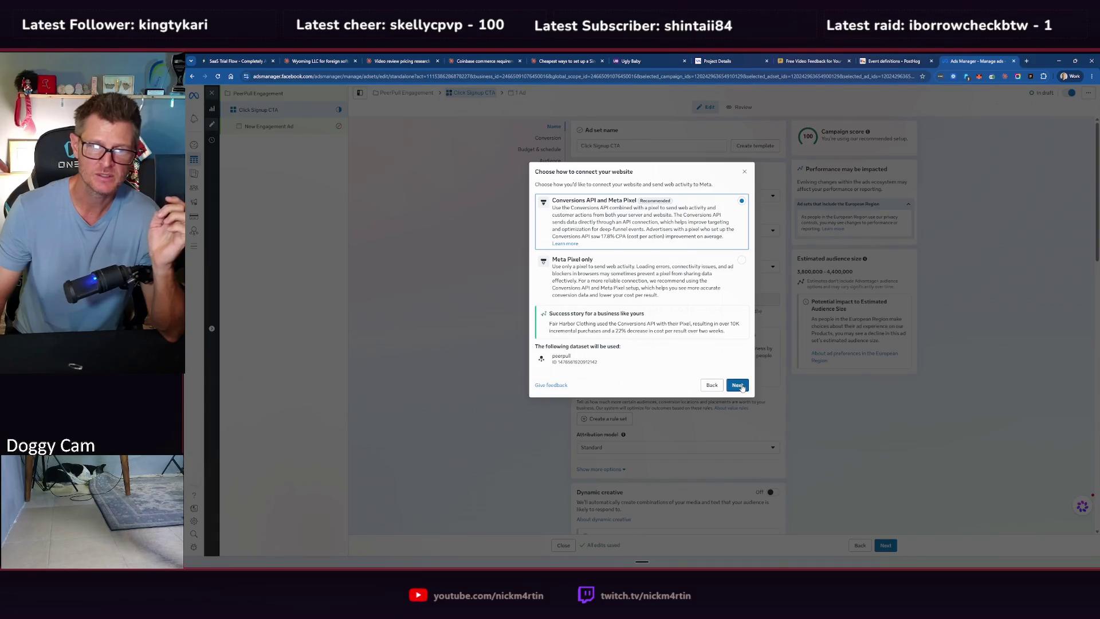
{"action": "left_click", "coordinate": [738, 385]}
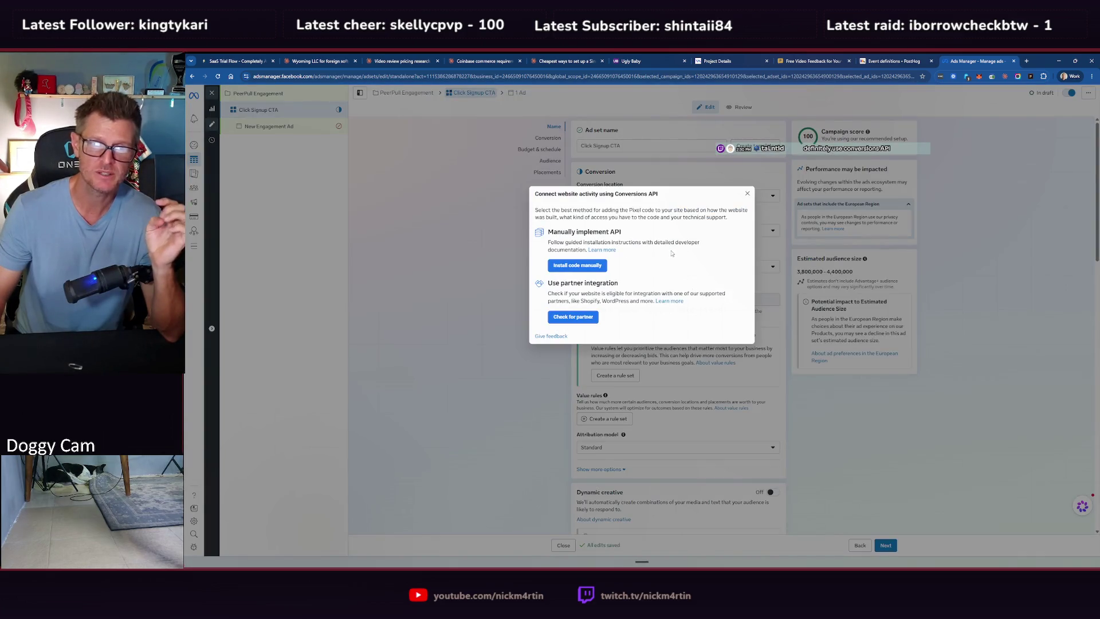
{"action": "left_click", "coordinate": [584, 269]}
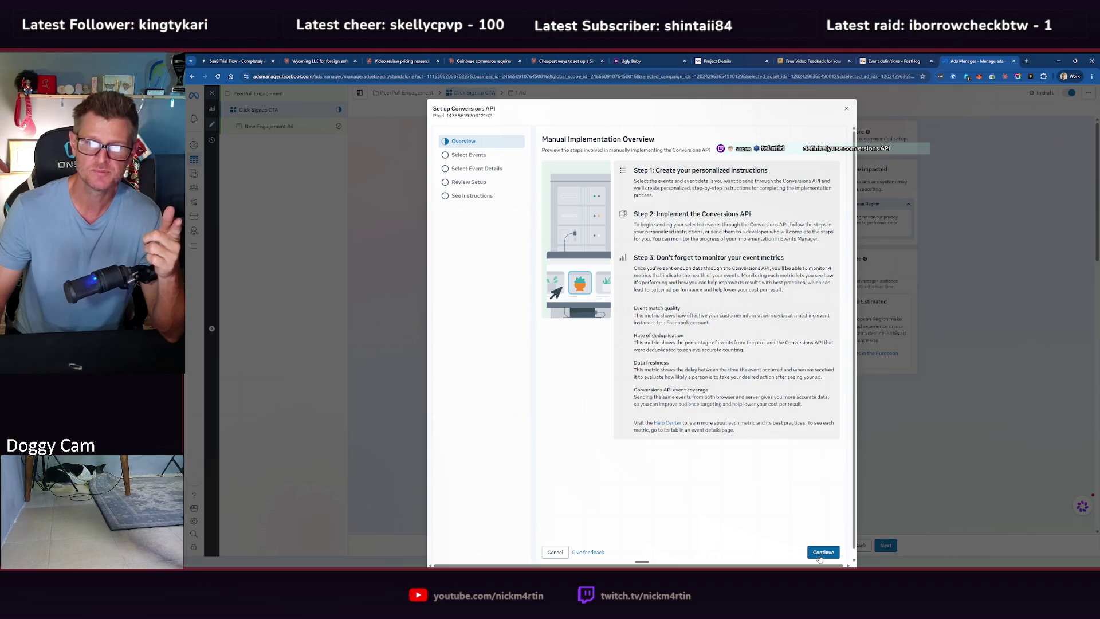
- Continue past the overview to Select Events, keeping the Ecommerce and retail category
{"action": "left_click", "coordinate": [819, 555]}
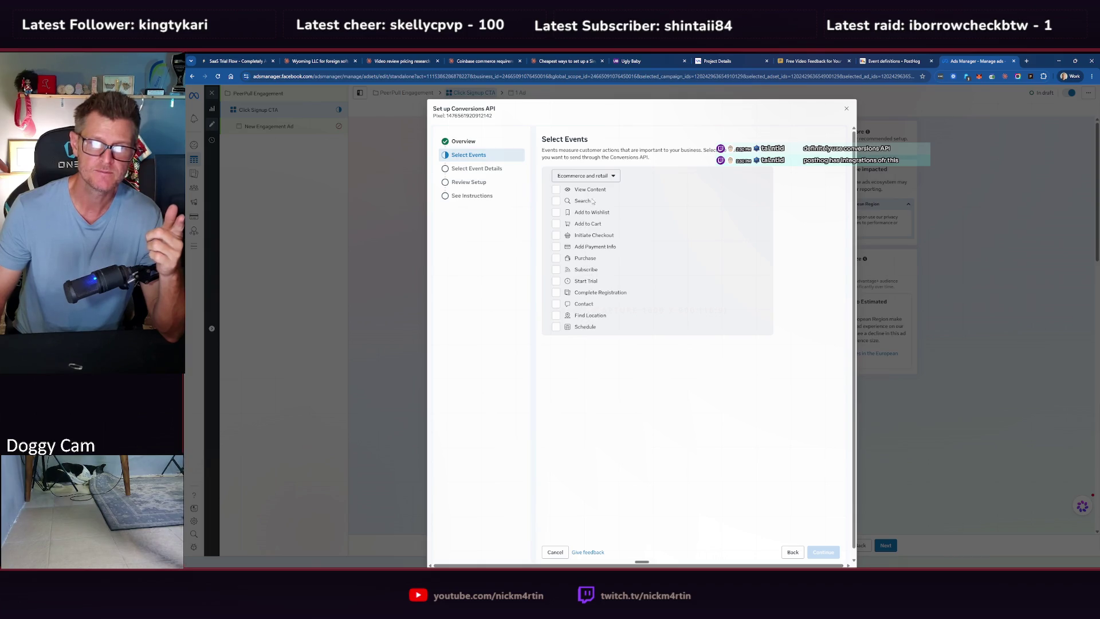
{"action": "left_click", "coordinate": [602, 177]}
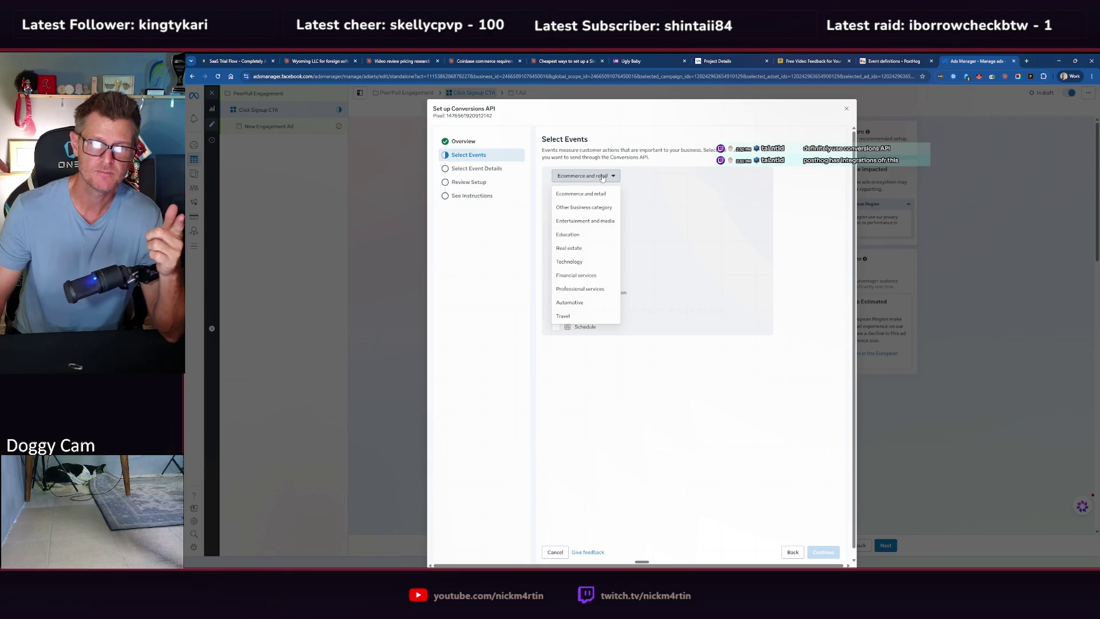
{"action": "left_click", "coordinate": [603, 178]}
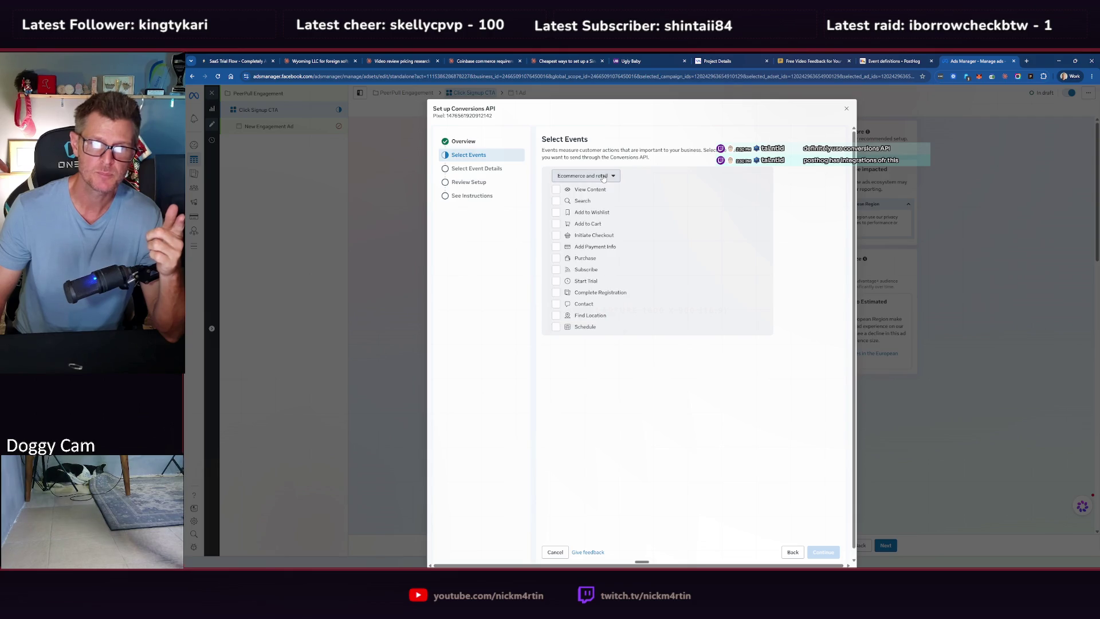
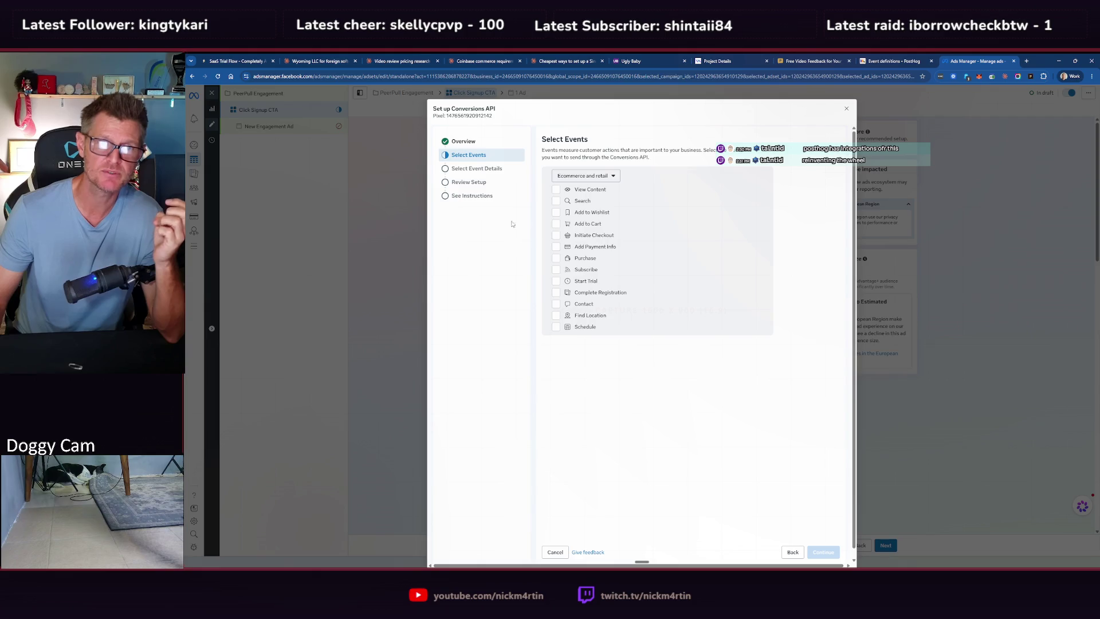
- Choose View Content as the event to send through the Conversions API
{"action": "double_click", "coordinate": [456, 115]}
{"action": "left_click_drag", "start_coordinate": [446, 115], "coordinate": [498, 114]}
{"action": "left_click", "coordinate": [480, 116]}
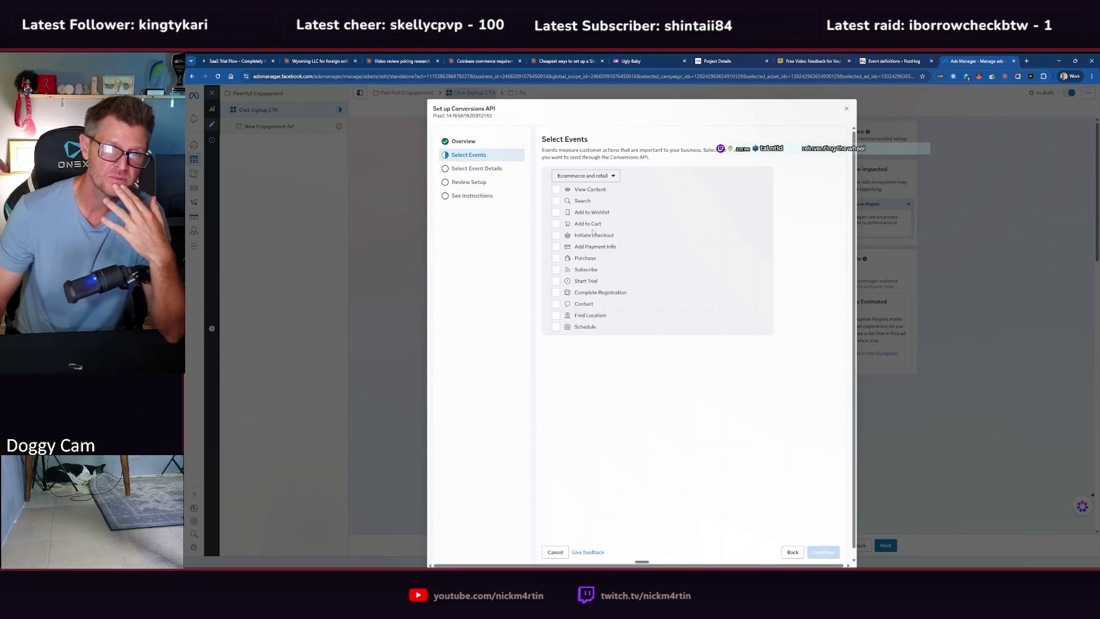
{"action": "left_click", "coordinate": [591, 191]}
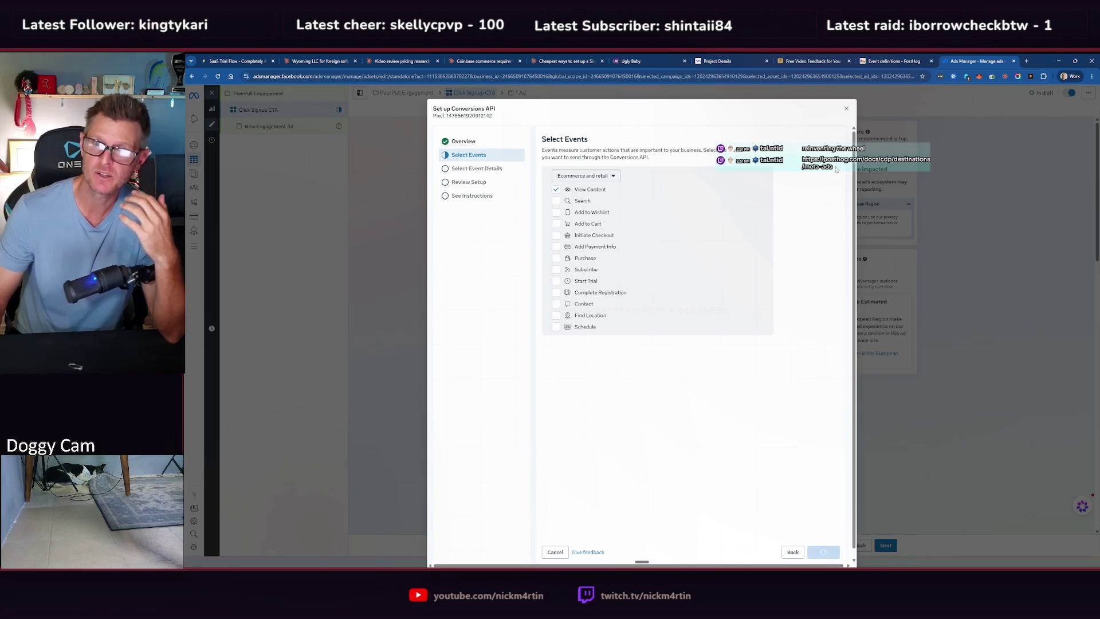
{"action": "left_click_drag", "start_coordinate": [574, 189], "coordinate": [608, 213]}
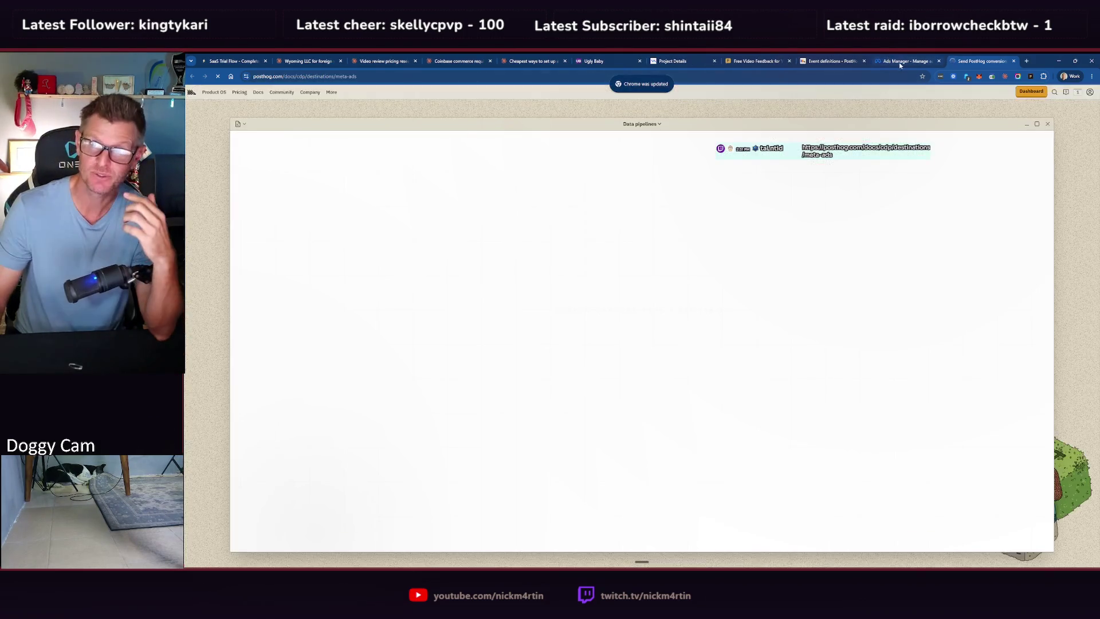
- Check the PostHog Meta Ads docs page, then come back to the Ads Manager setup
{"action": "left_click", "coordinate": [904, 61]}
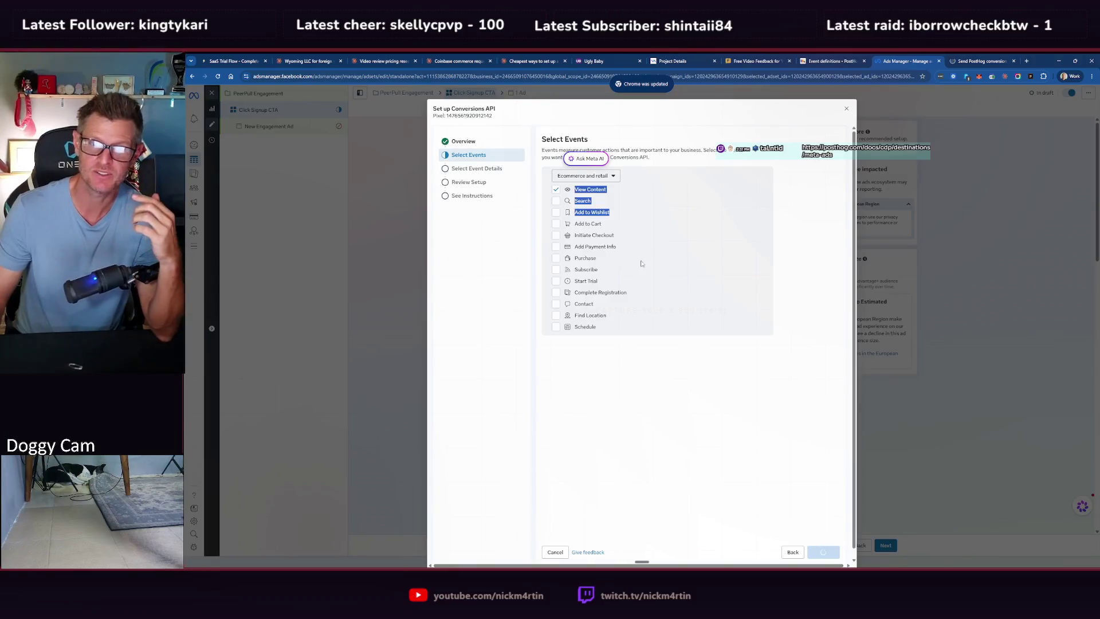
{"action": "left_click", "coordinate": [793, 498]}
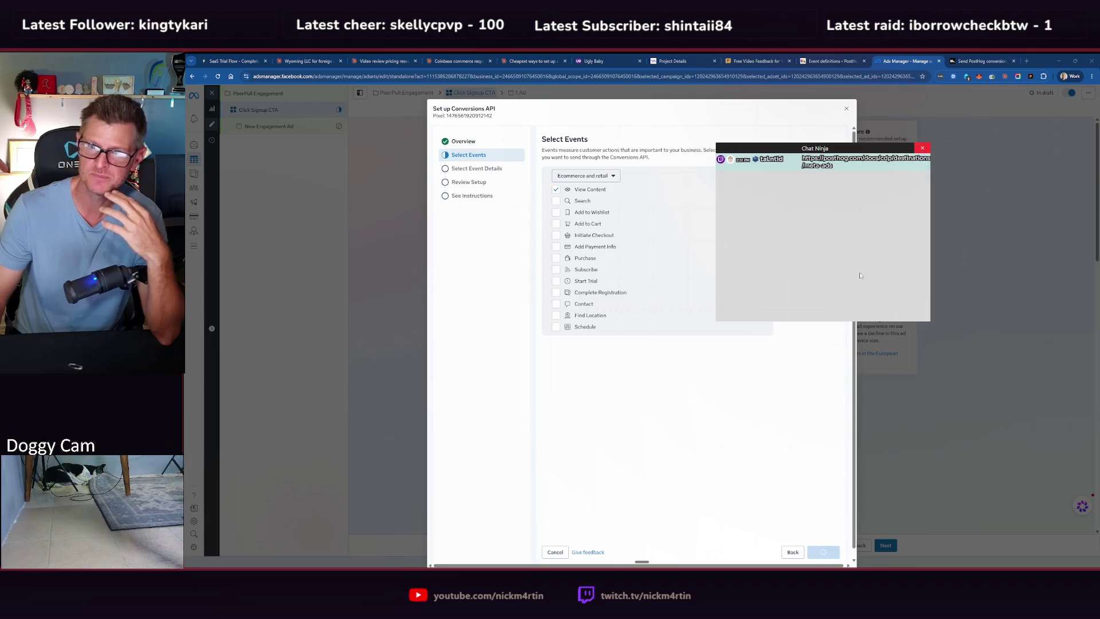
{"action": "left_click", "coordinate": [981, 61]}
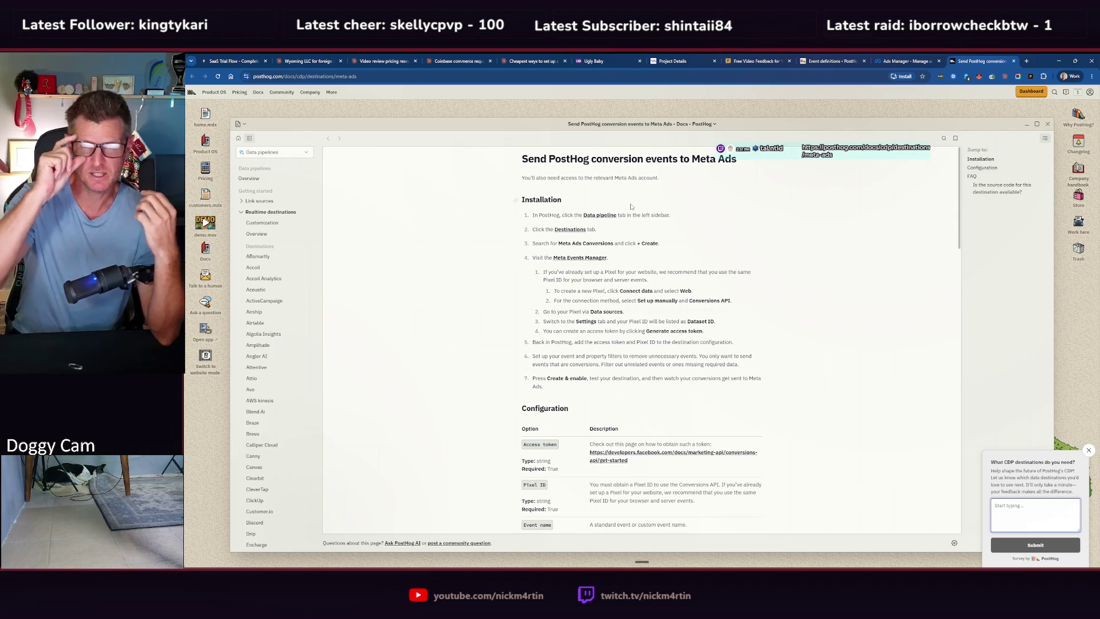
{"action": "key", "text": "ctrl+shift+Tab"}
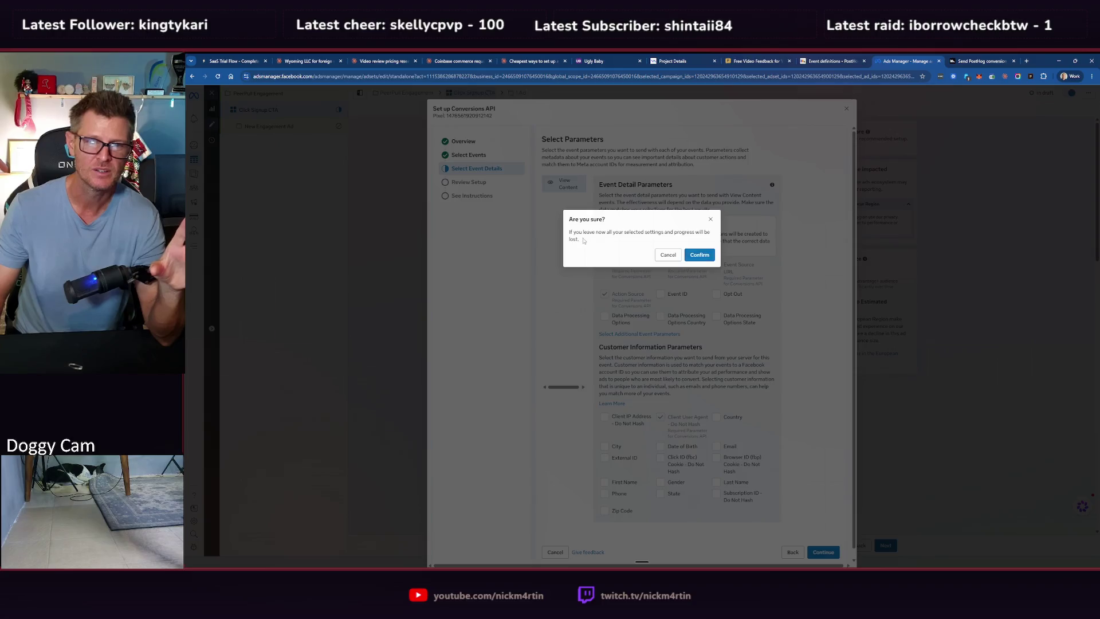
- Confirm leaving the Conversions API setup and review the ad set's attribution and budget settings
{"action": "left_click", "coordinate": [699, 254]}
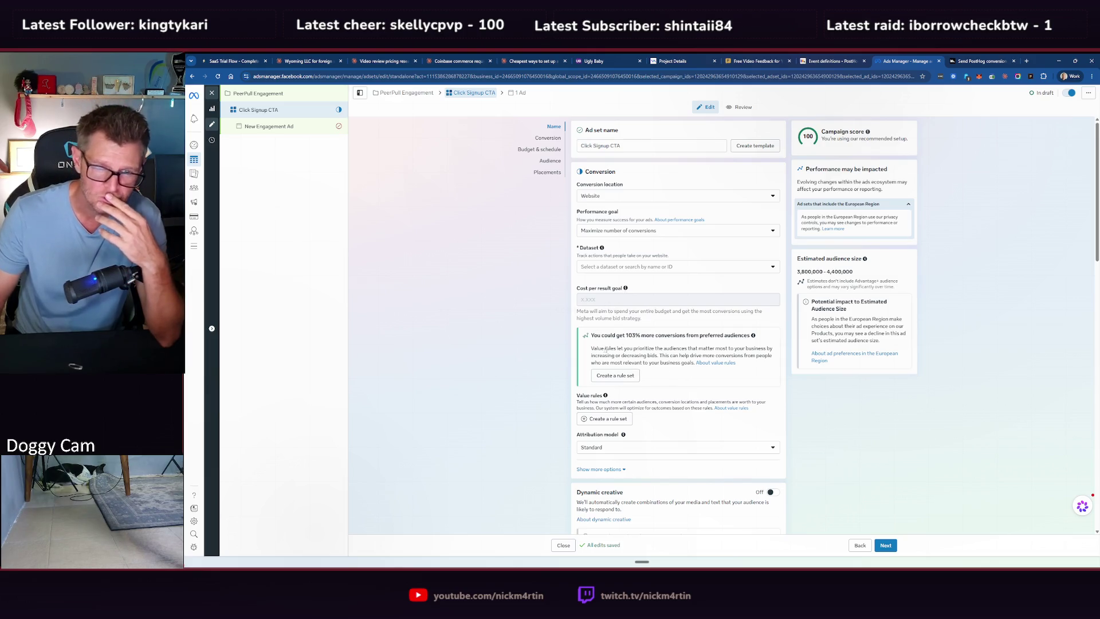
{"action": "scroll", "coordinate": [696, 372], "scroll_direction": "down", "scroll_amount": 2}
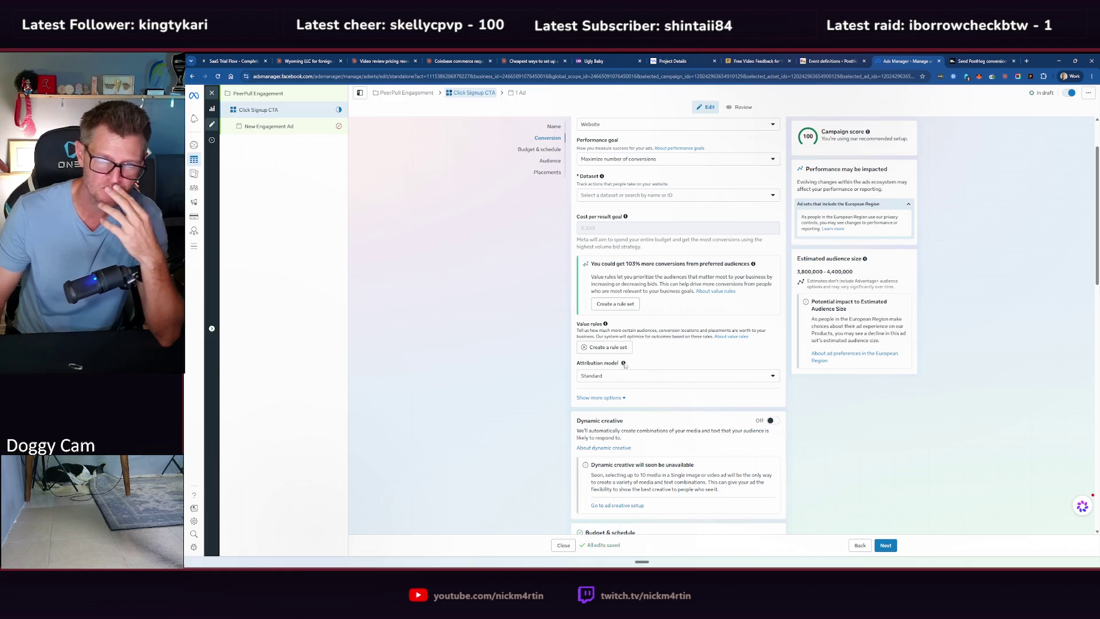
{"action": "left_click", "coordinate": [619, 398]}
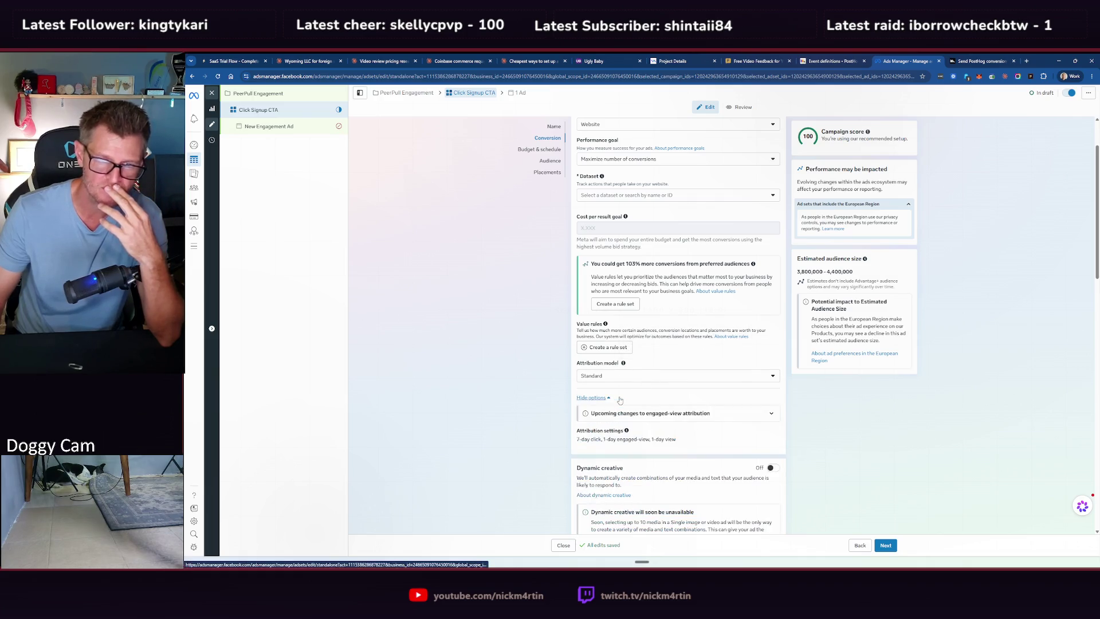
{"action": "left_click", "coordinate": [619, 398]}
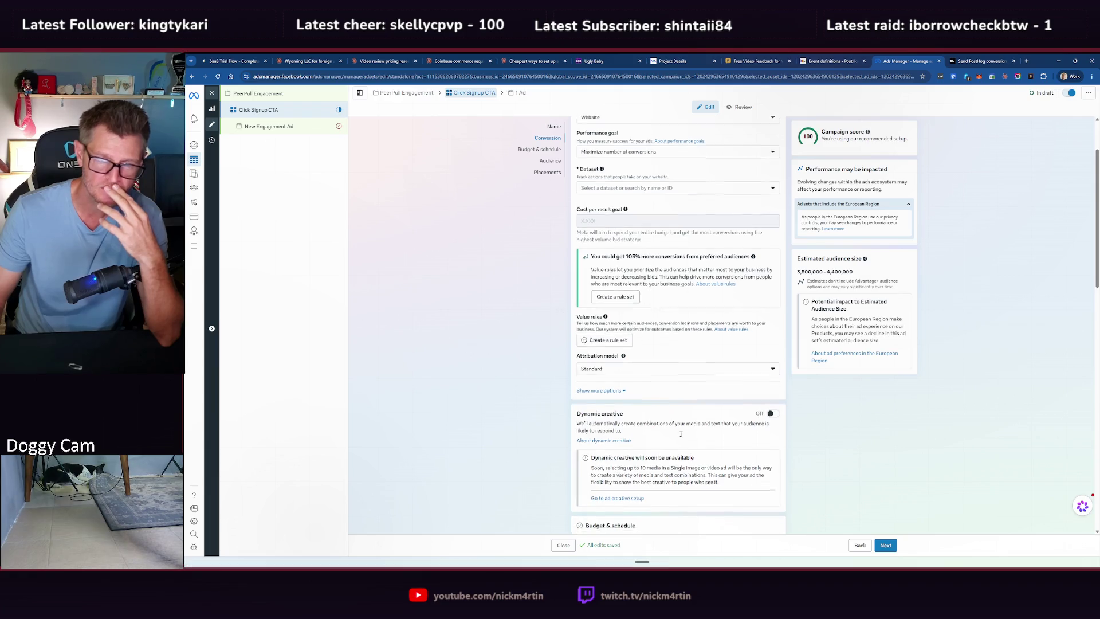
{"action": "scroll", "coordinate": [638, 381], "scroll_direction": "down", "scroll_amount": 1}
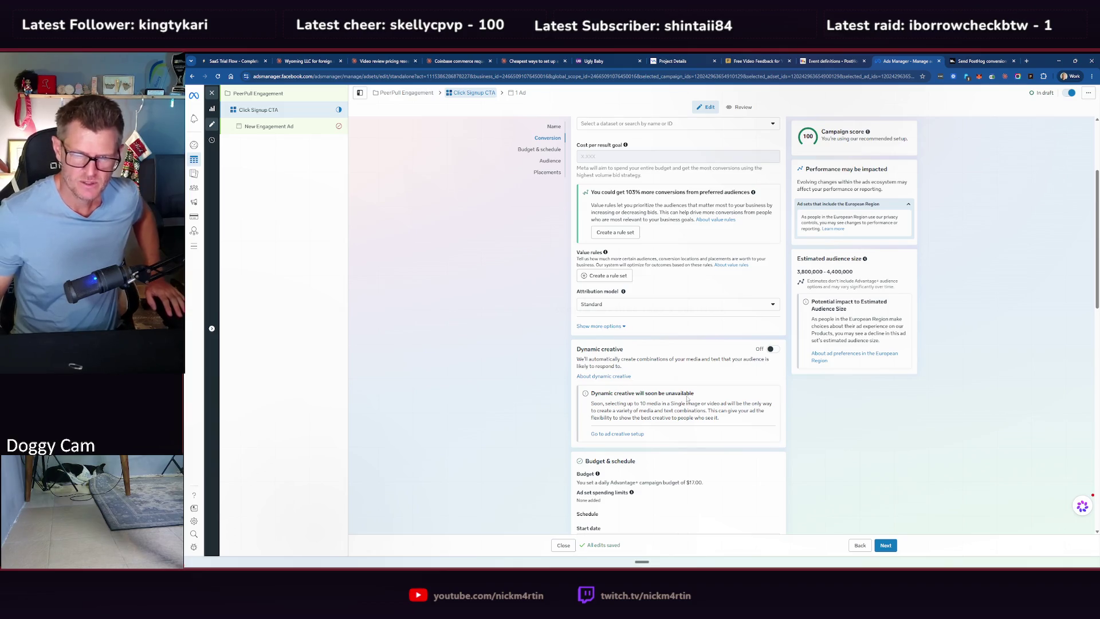
{"action": "scroll", "coordinate": [691, 397], "scroll_direction": "down", "scroll_amount": 2}
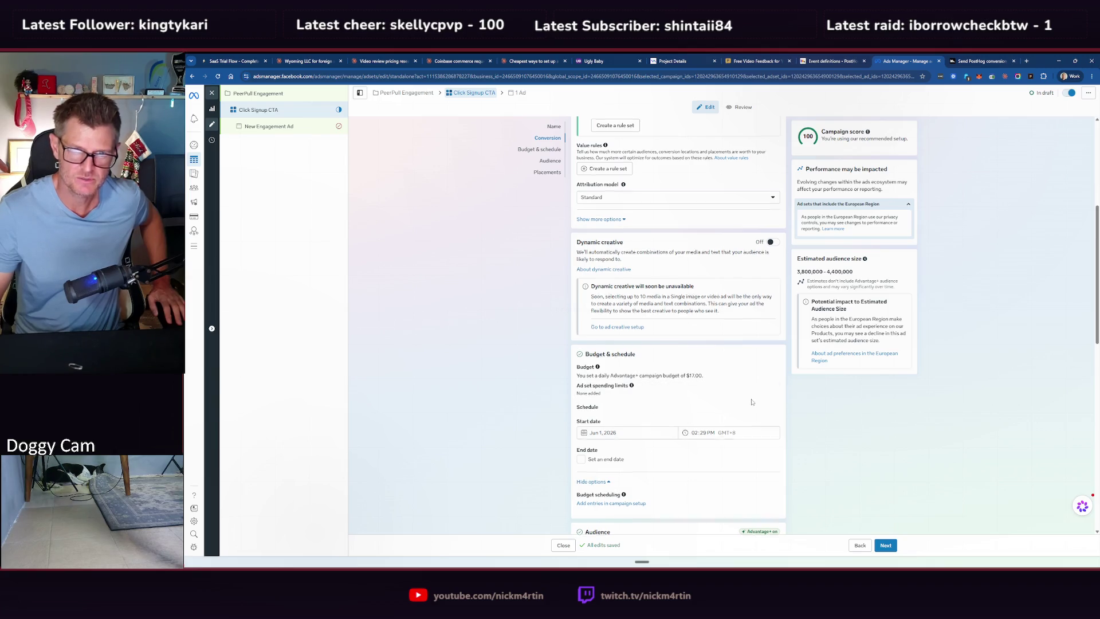
{"action": "scroll", "coordinate": [751, 402], "scroll_direction": "up", "scroll_amount": 5}
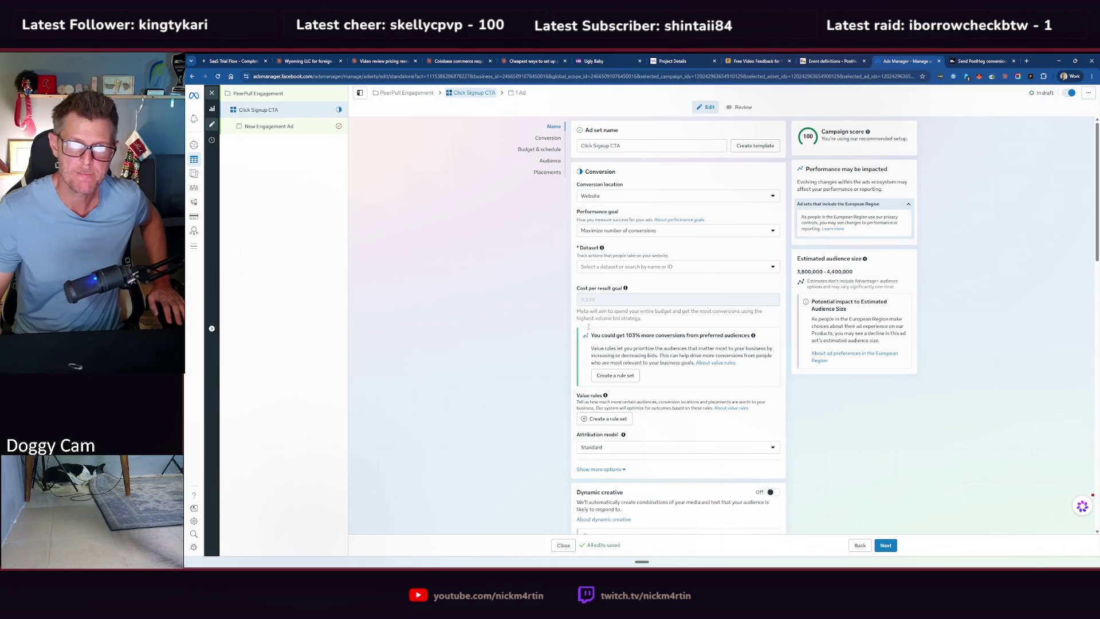
- Switch the PeerPull Engagement campaign to a $100.00 lifetime budget, then continue to Click Signup CTA
{"action": "left_click", "coordinate": [287, 95]}
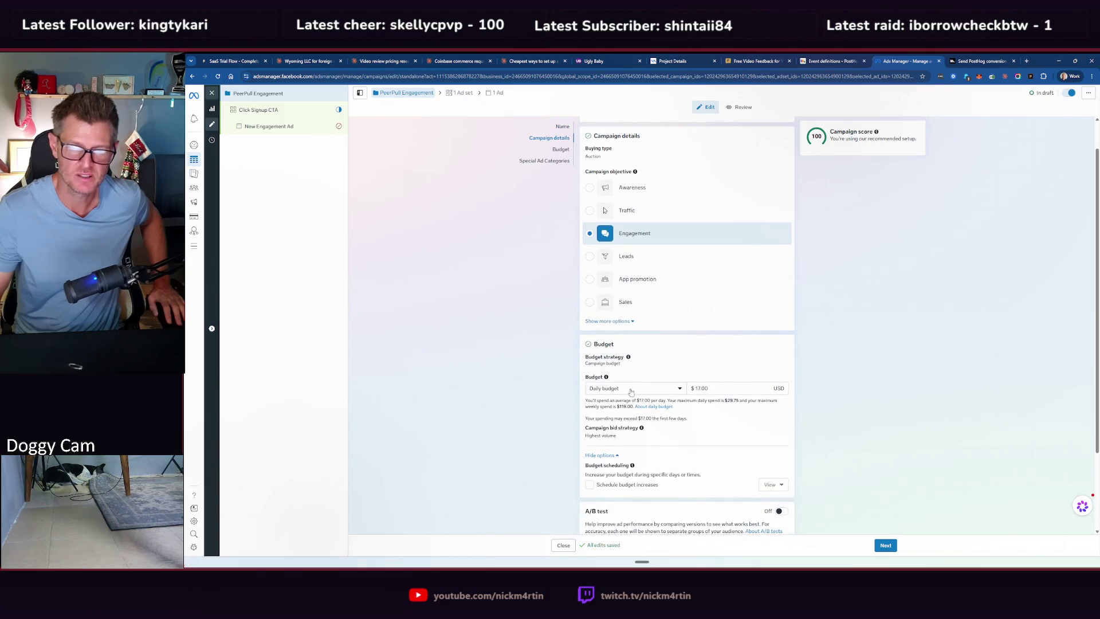
{"action": "left_click", "coordinate": [676, 392]}
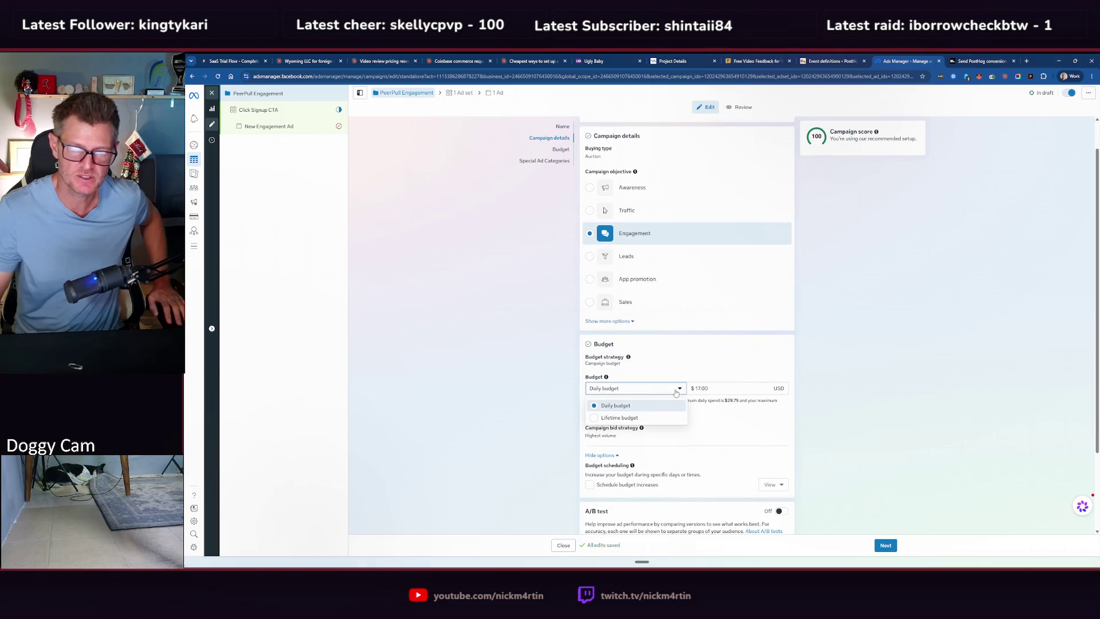
{"action": "left_click", "coordinate": [658, 418]}
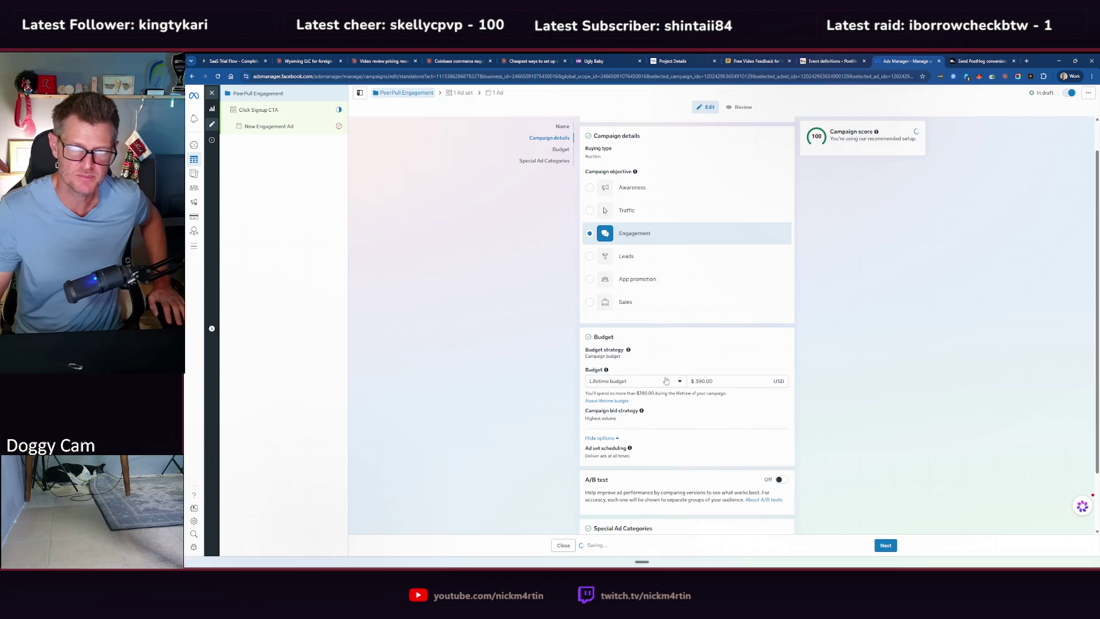
{"action": "double_click", "coordinate": [704, 381]}
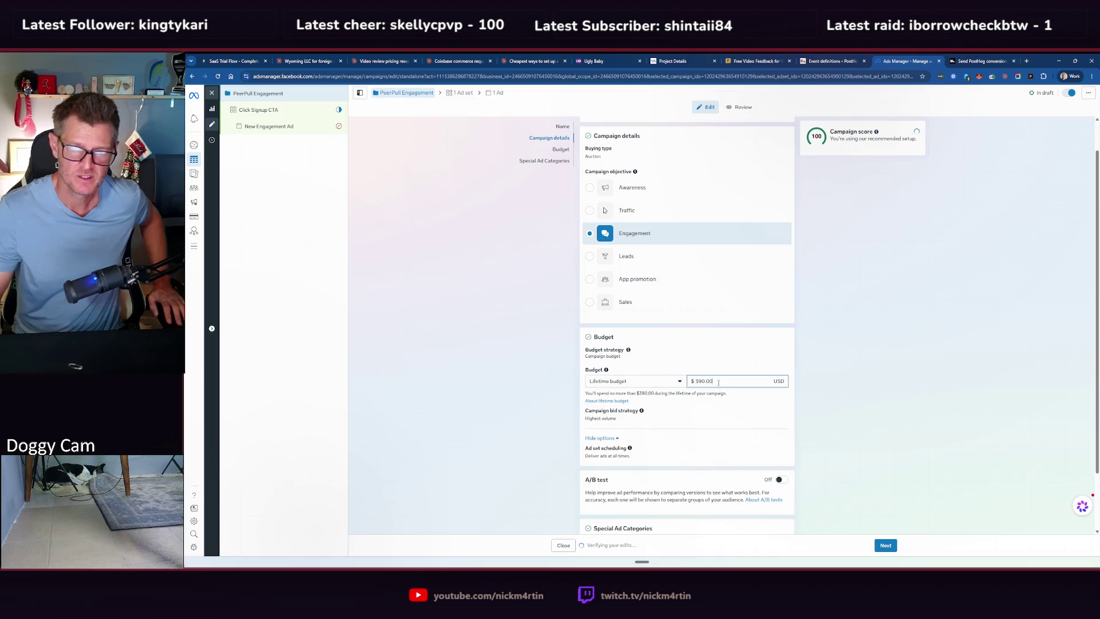
{"action": "type", "text": "100"}
{"action": "left_click", "coordinate": [724, 428]}
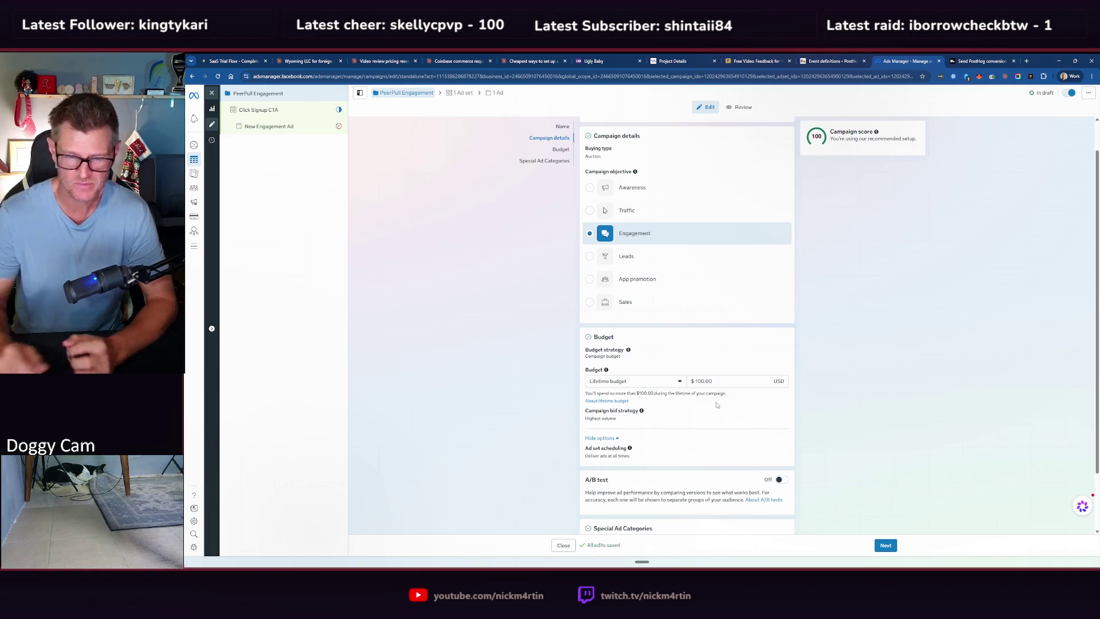
{"action": "left_click", "coordinate": [884, 544]}
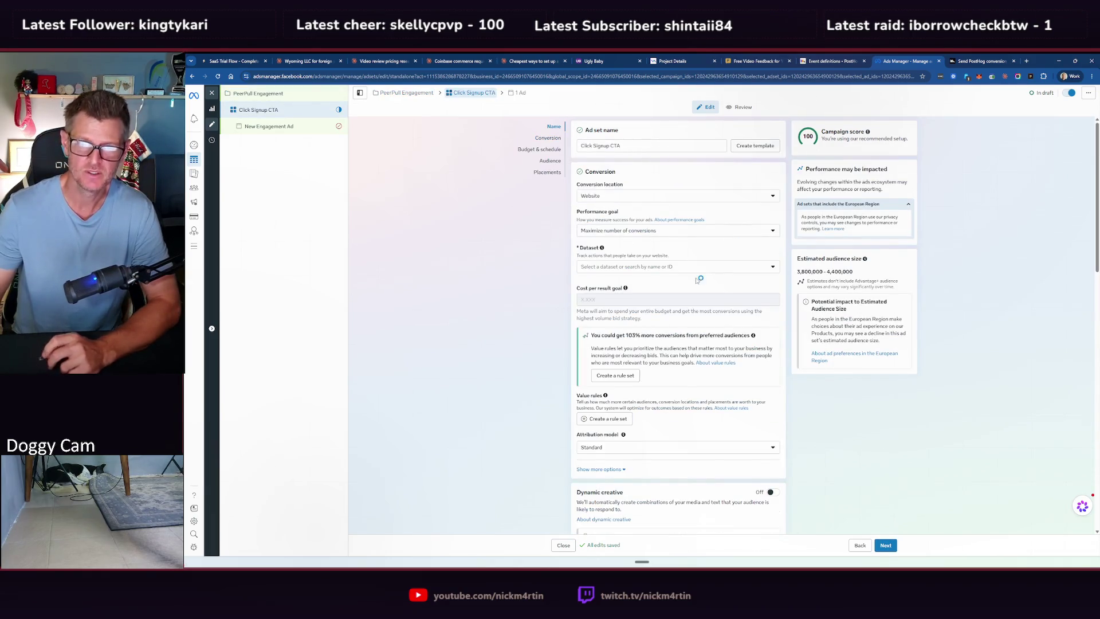
- Look over saved audiences without choosing one, then expand Locations showing Denmark
{"action": "scroll", "coordinate": [668, 286], "scroll_direction": "down", "scroll_amount": 4}
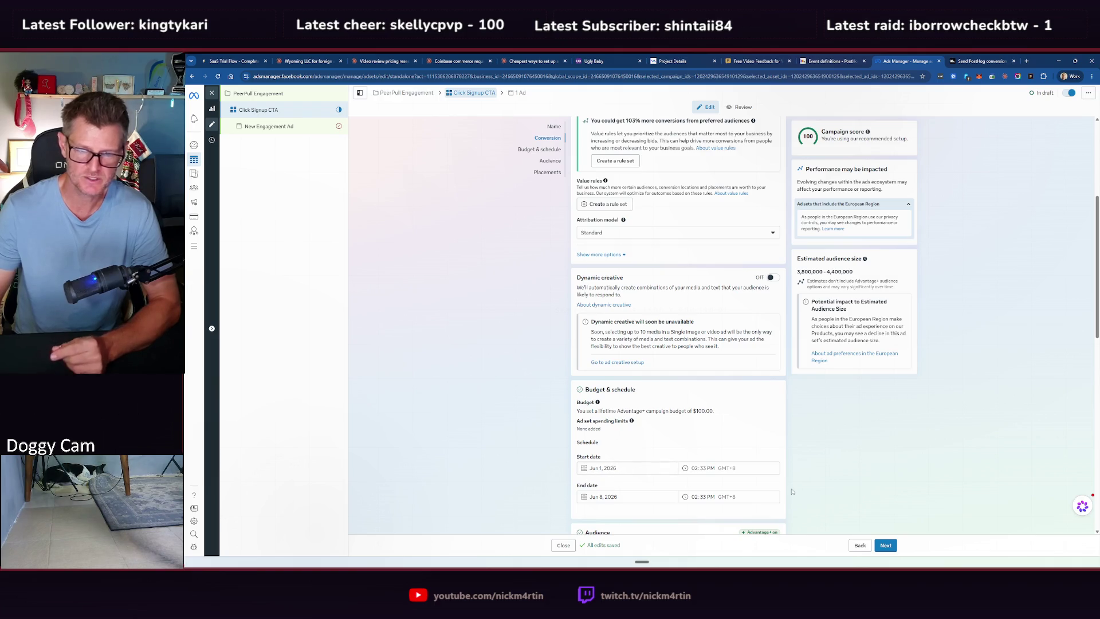
{"action": "mouse_move", "coordinate": [1037, 571]}
{"action": "mouse_move", "coordinate": [1087, 564]}
{"action": "scroll", "coordinate": [648, 437], "scroll_direction": "down", "scroll_amount": 1}
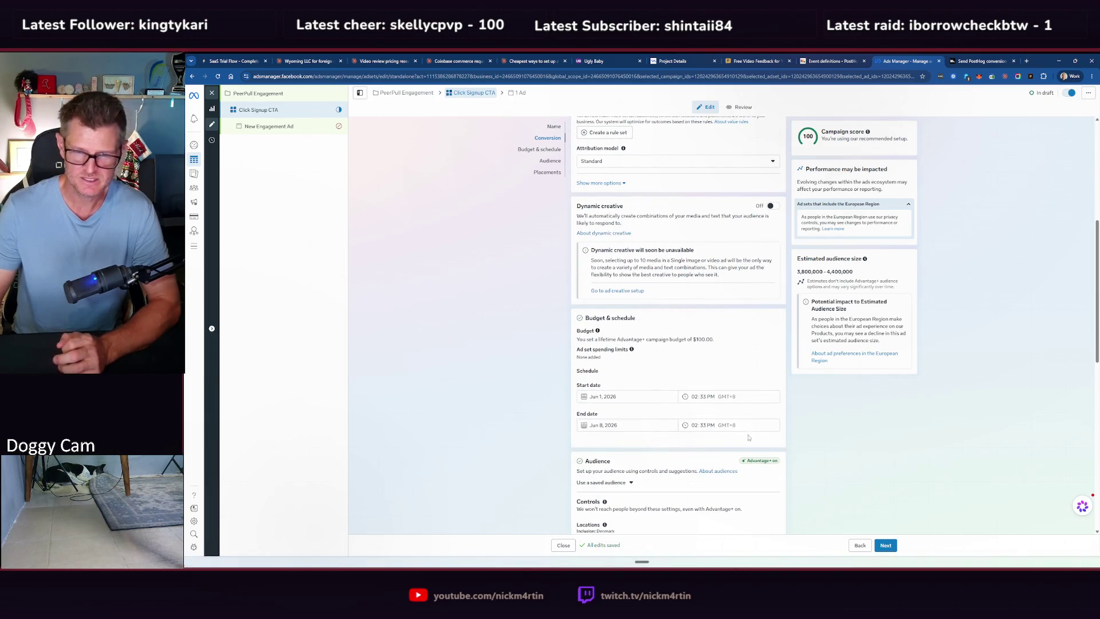
{"action": "scroll", "coordinate": [590, 432], "scroll_direction": "down", "scroll_amount": 2}
{"action": "scroll", "coordinate": [704, 392], "scroll_direction": "down", "scroll_amount": 1}
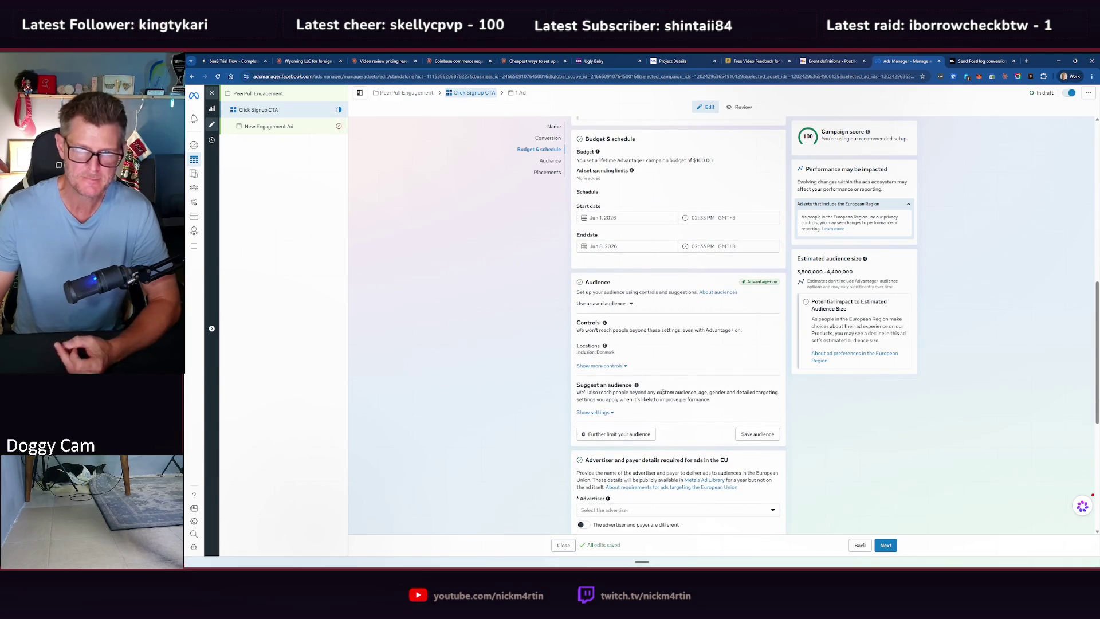
{"action": "left_click", "coordinate": [630, 304]}
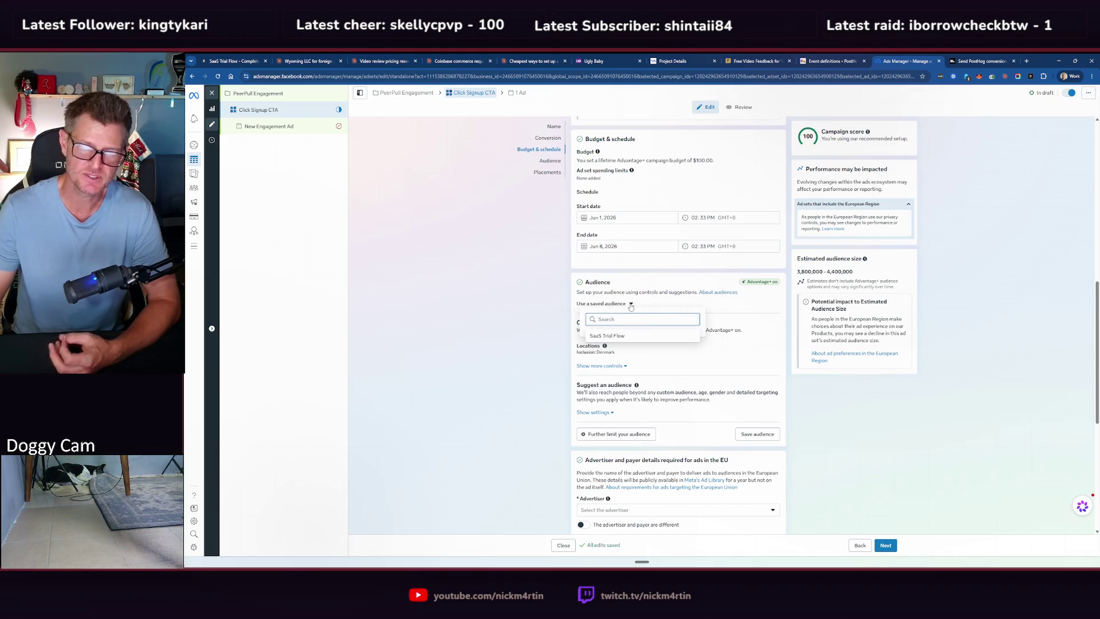
{"action": "left_click", "coordinate": [631, 305]}
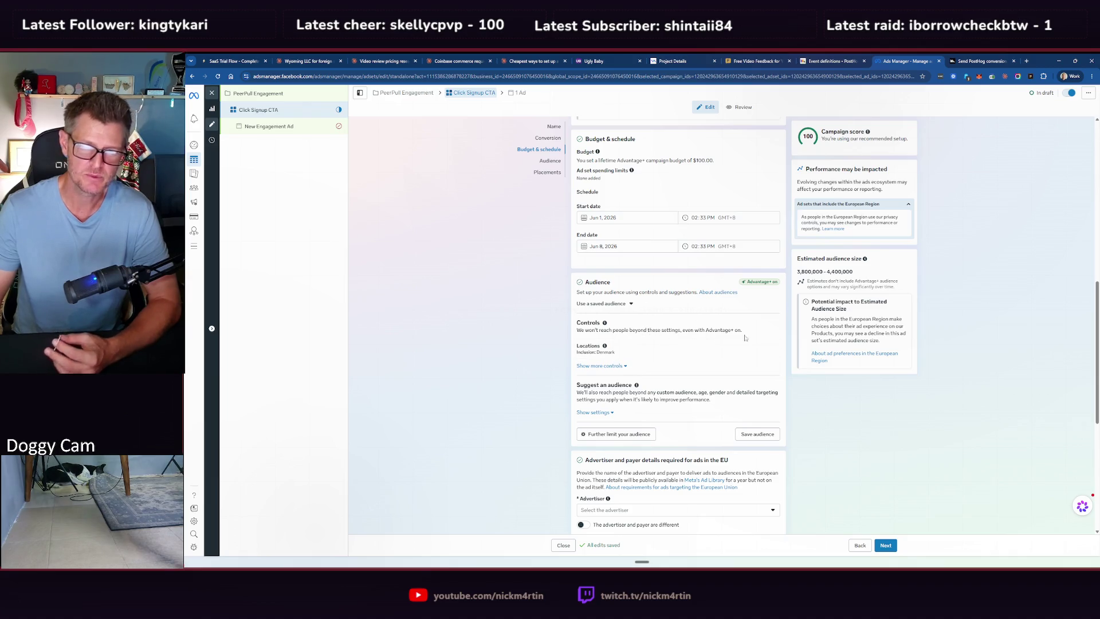
{"action": "left_click", "coordinate": [772, 353]}
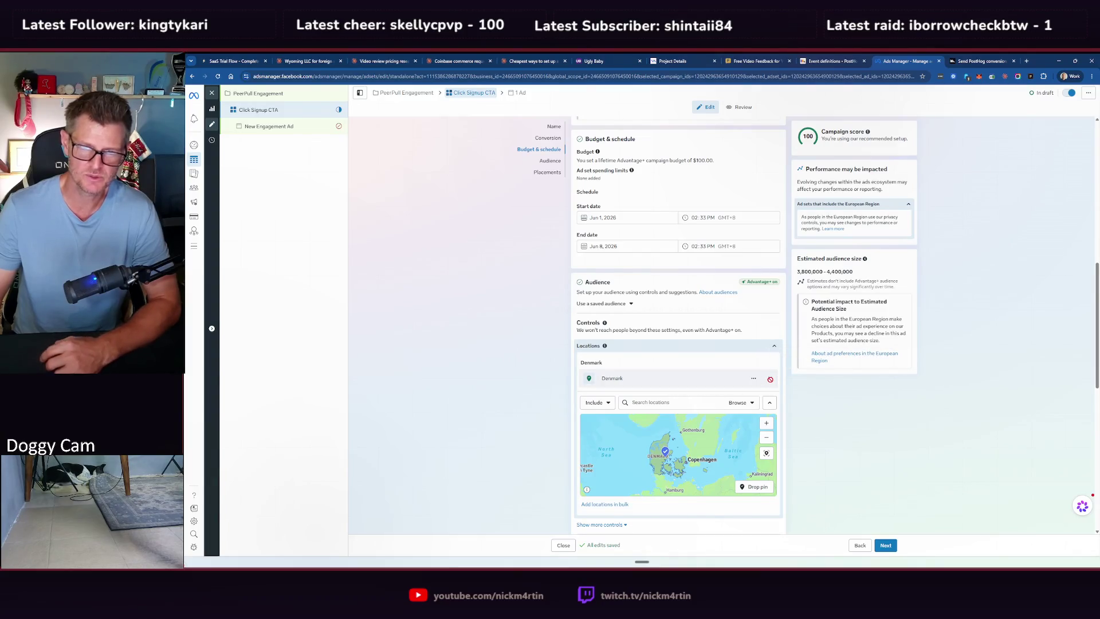
{"action": "left_click", "coordinate": [646, 403]}
{"action": "type", "text": "united"}
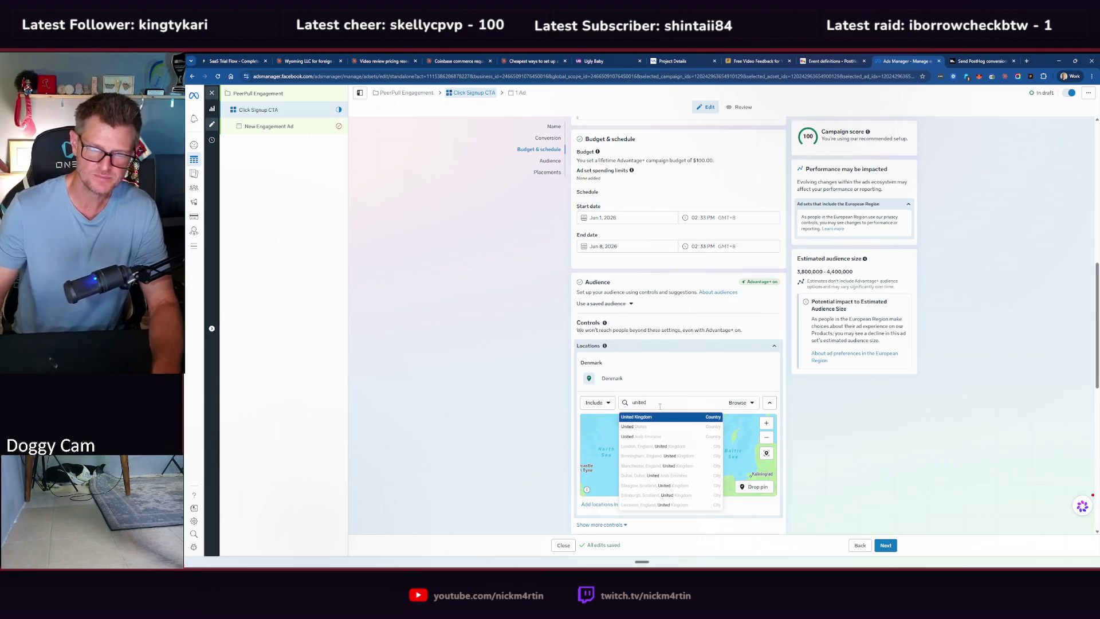
{"action": "left_click", "coordinate": [651, 427]}
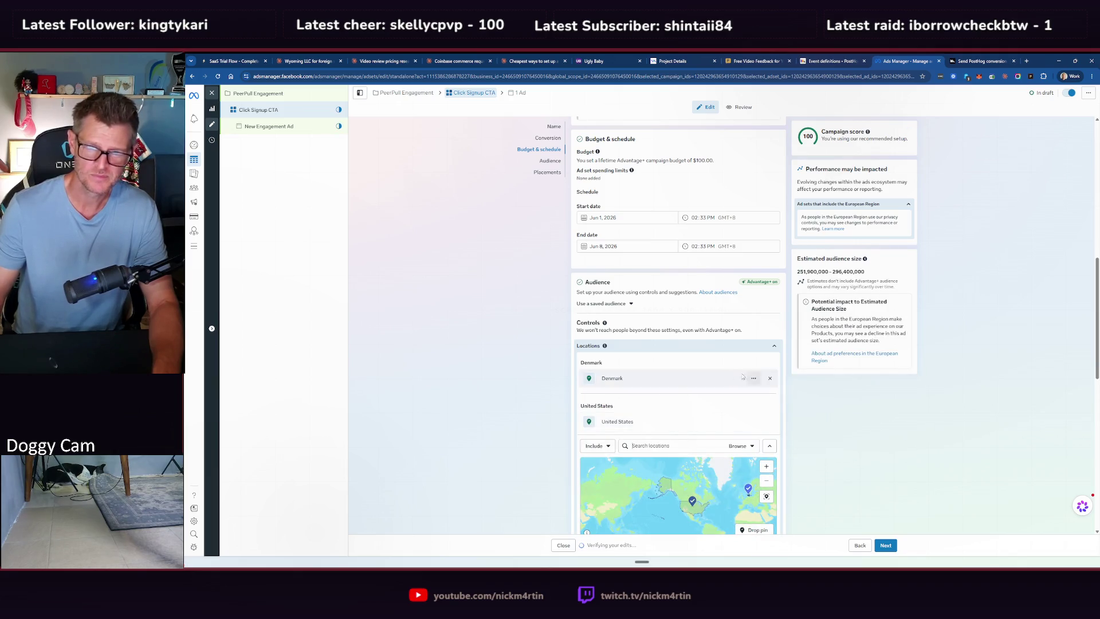
{"action": "left_click", "coordinate": [770, 380]}
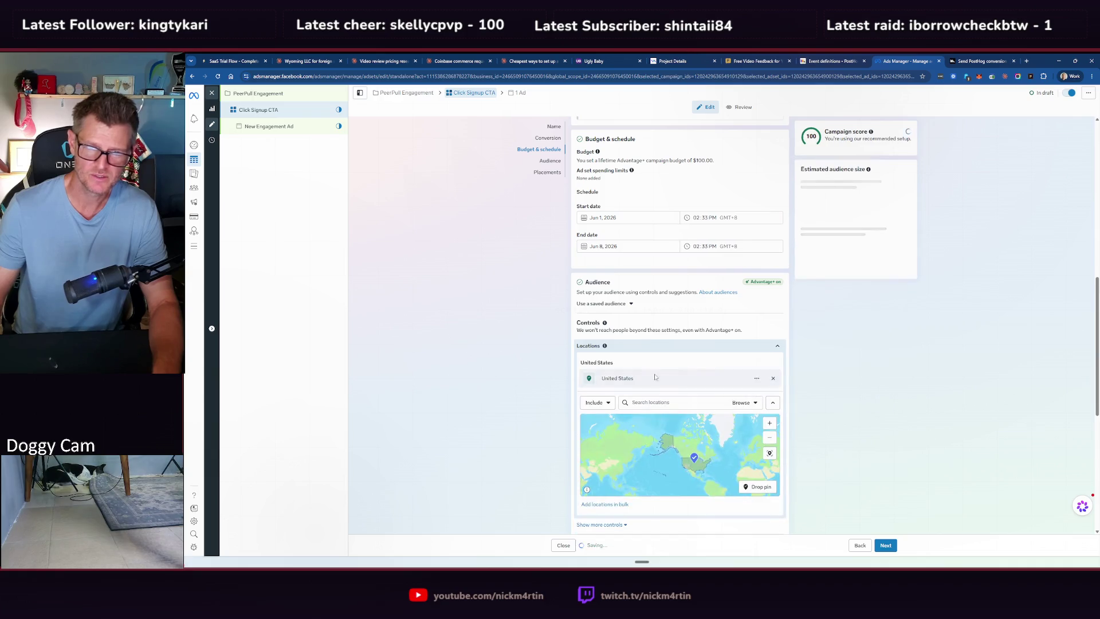
{"action": "left_click", "coordinate": [661, 405]}
{"action": "type", "text": "united king"}
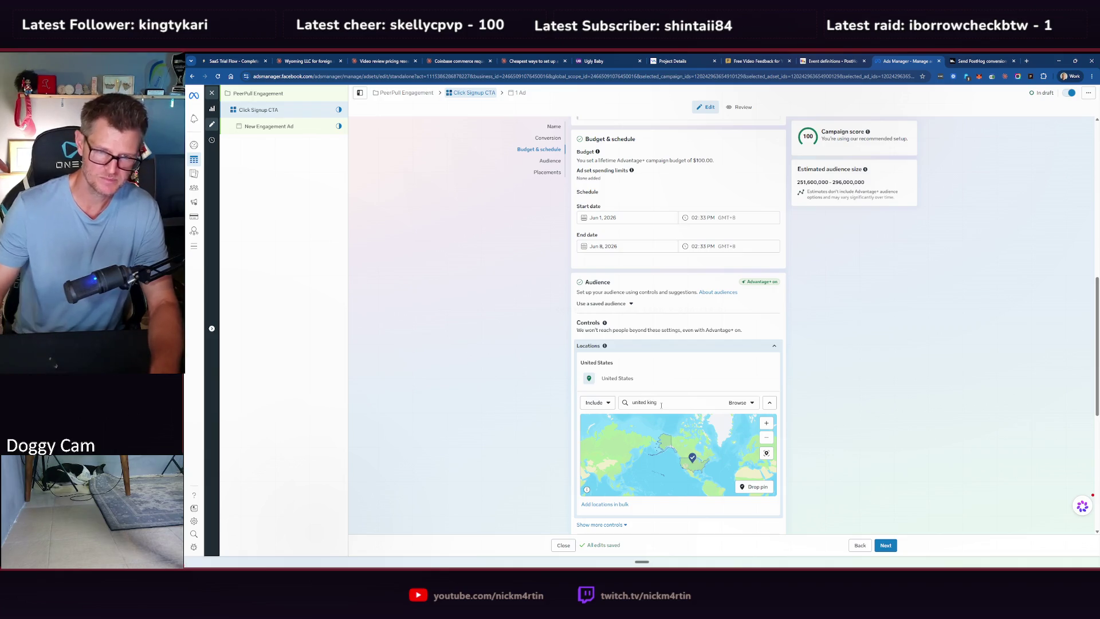
{"action": "left_click", "coordinate": [670, 417]}
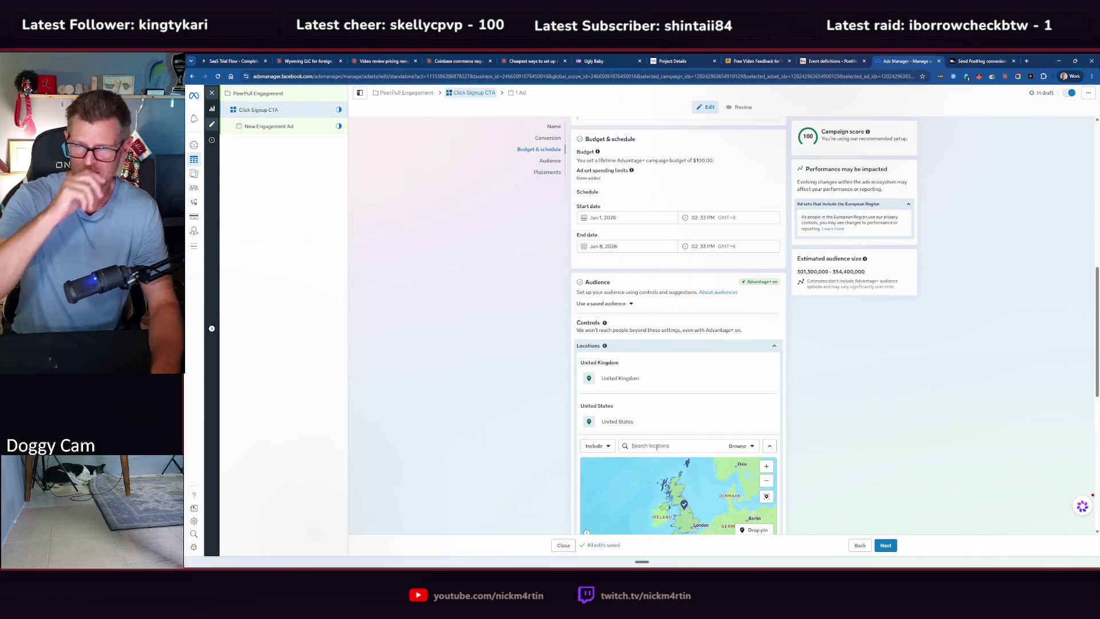
{"action": "scroll", "coordinate": [657, 446], "scroll_direction": "down", "scroll_amount": 2}
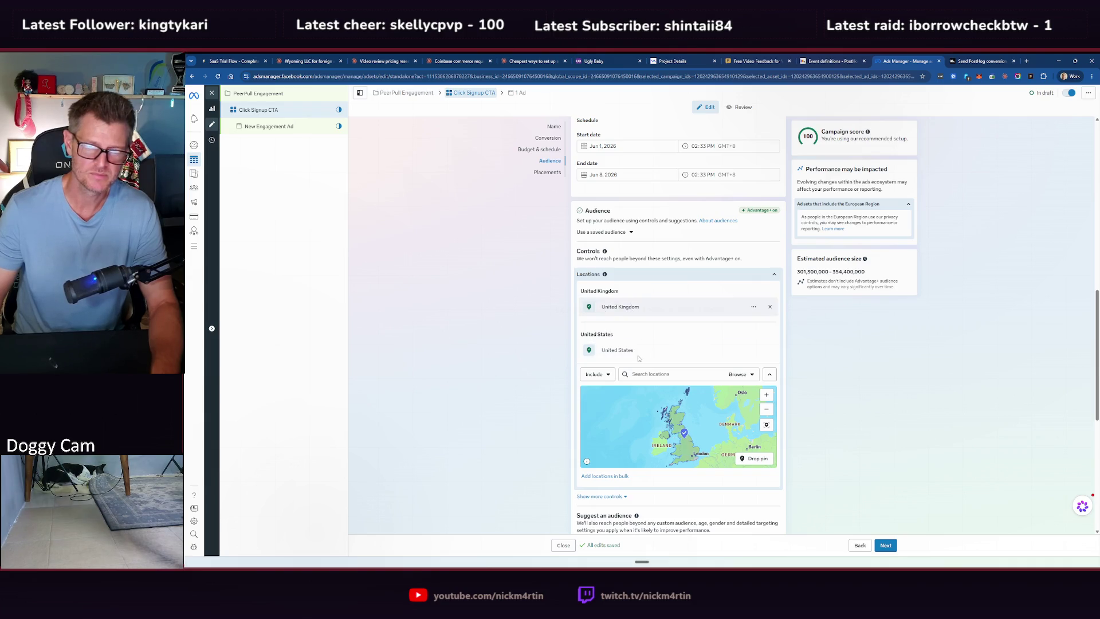
{"action": "scroll", "coordinate": [714, 361], "scroll_direction": "down", "scroll_amount": 3}
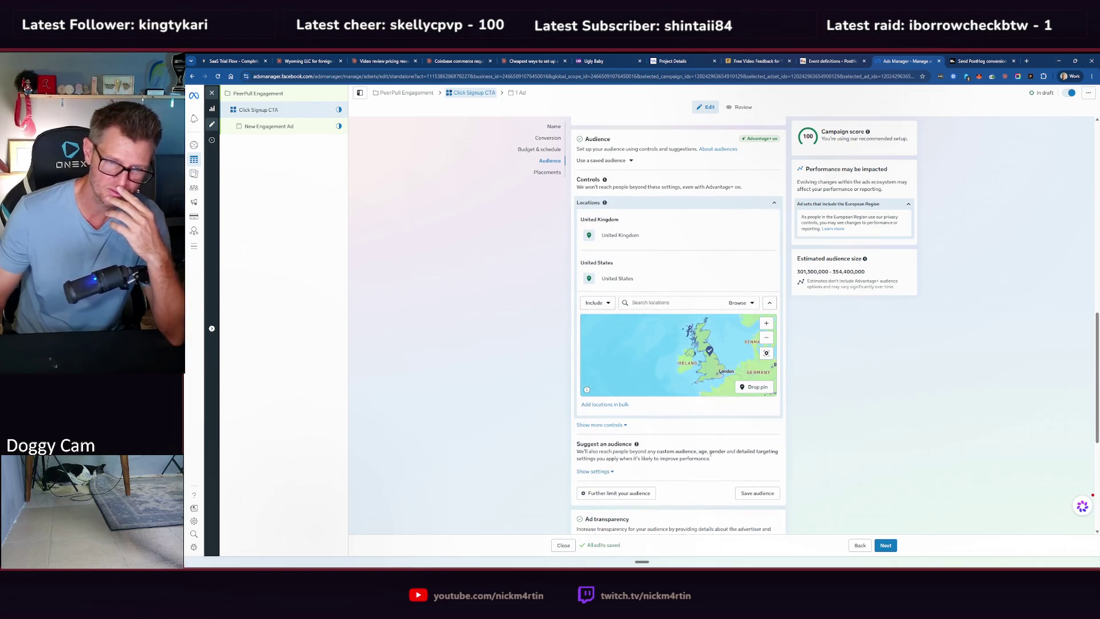
- Open the Further limit your audience options and cancel without changing anything
{"action": "scroll", "coordinate": [699, 417], "scroll_direction": "down", "scroll_amount": 3}
{"action": "scroll", "coordinate": [699, 417], "scroll_direction": "down", "scroll_amount": 2}
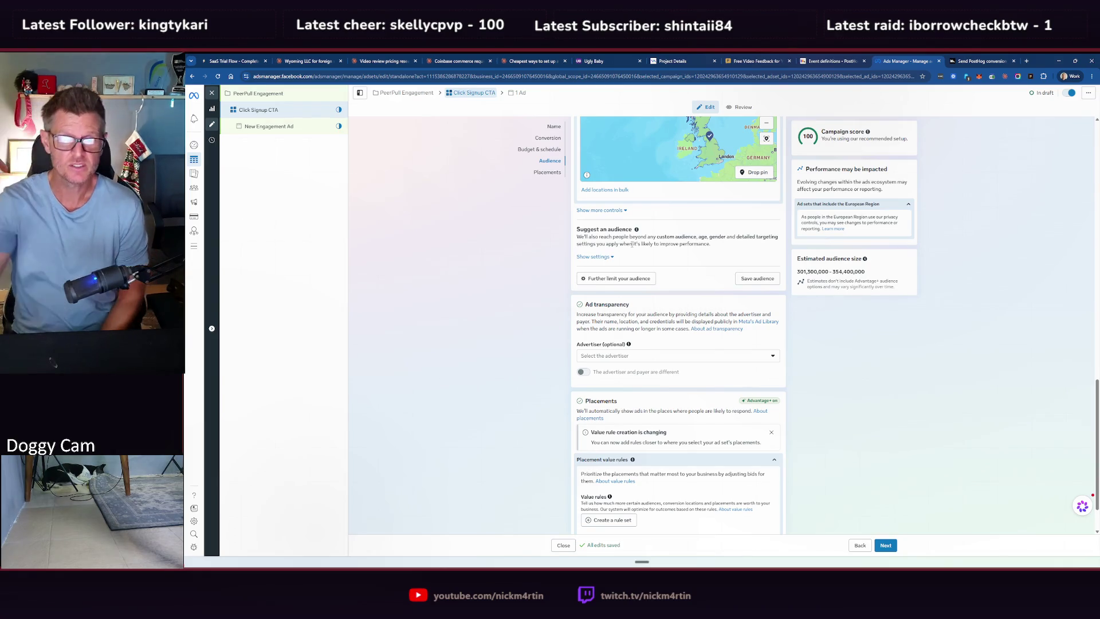
{"action": "left_click", "coordinate": [637, 284]}
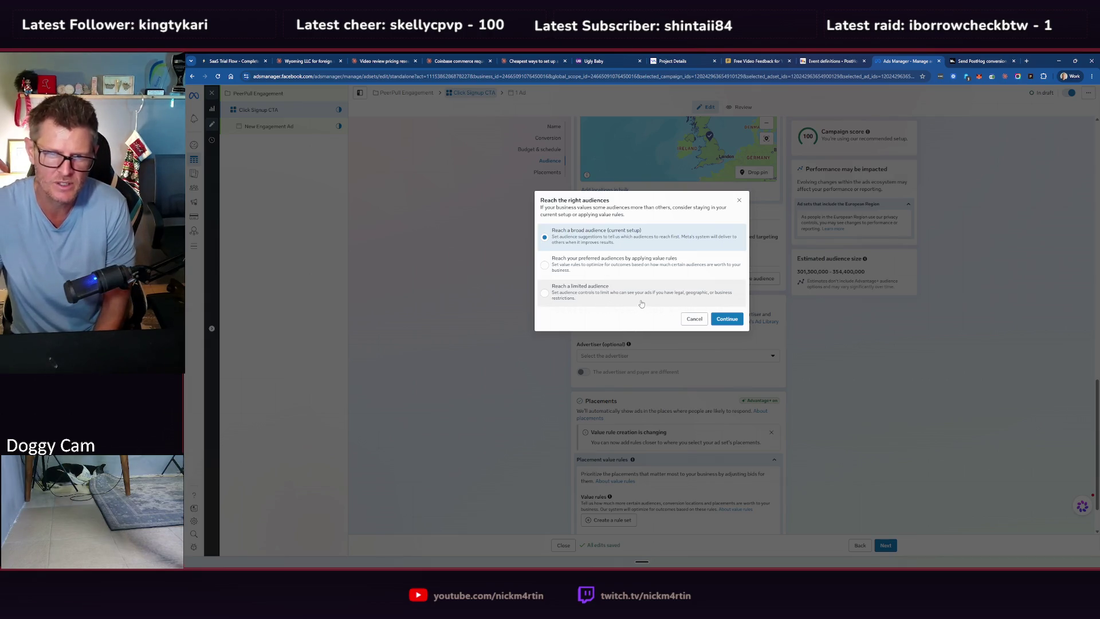
{"action": "left_click", "coordinate": [694, 319]}
- Dismiss the value rule change notice and start a placement value rule set
{"action": "scroll", "coordinate": [699, 384], "scroll_direction": "down", "scroll_amount": 2}
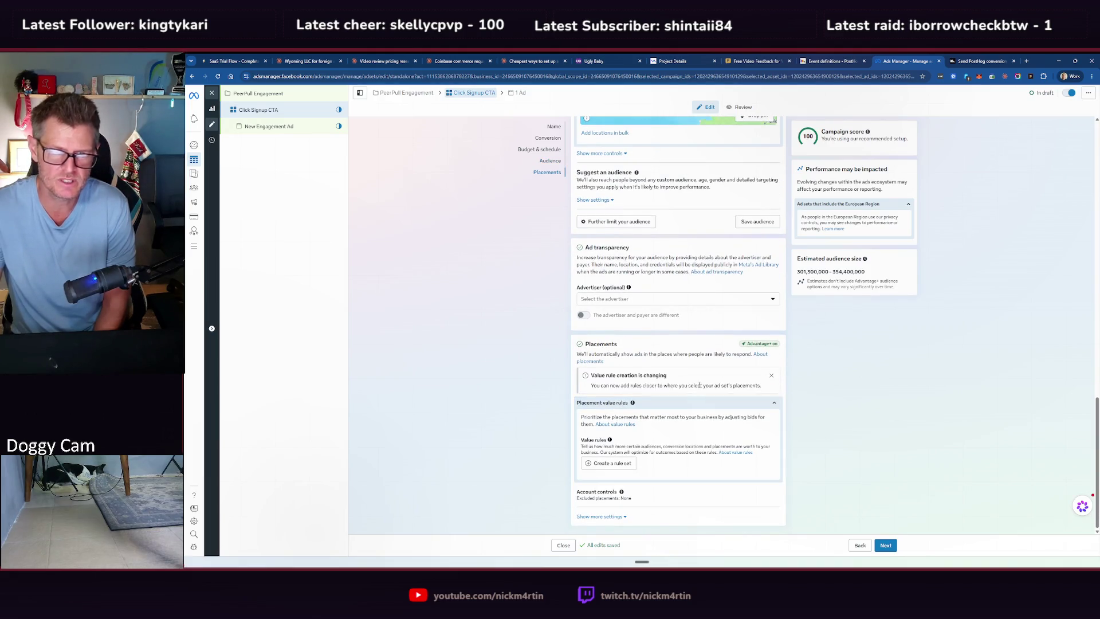
{"action": "scroll", "coordinate": [762, 371], "scroll_direction": "up", "scroll_amount": 1}
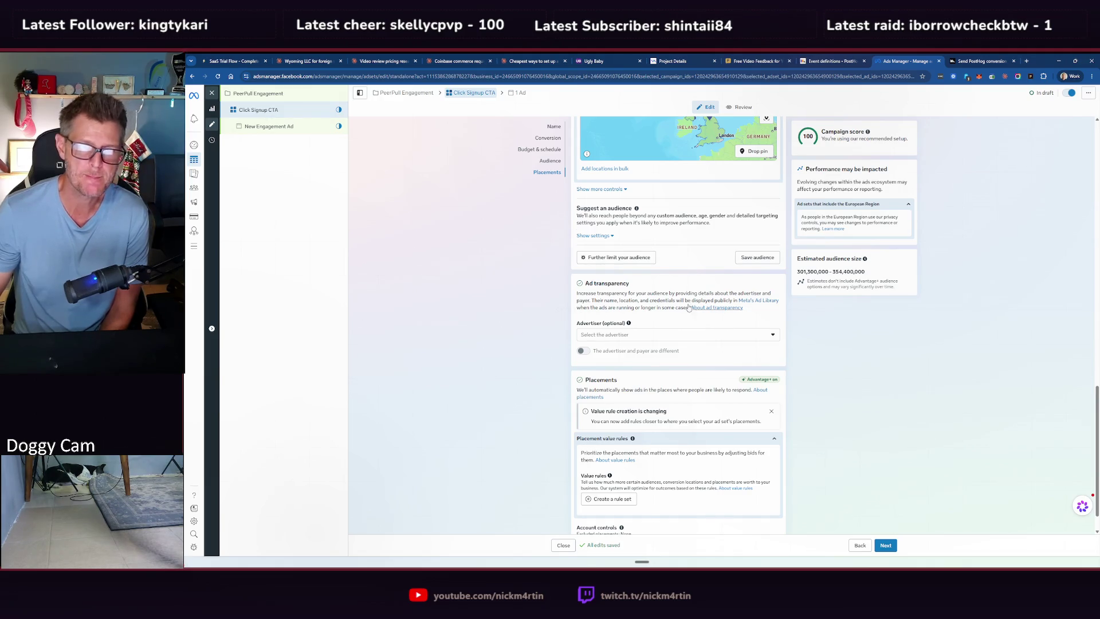
{"action": "scroll", "coordinate": [635, 362], "scroll_direction": "down", "scroll_amount": 1}
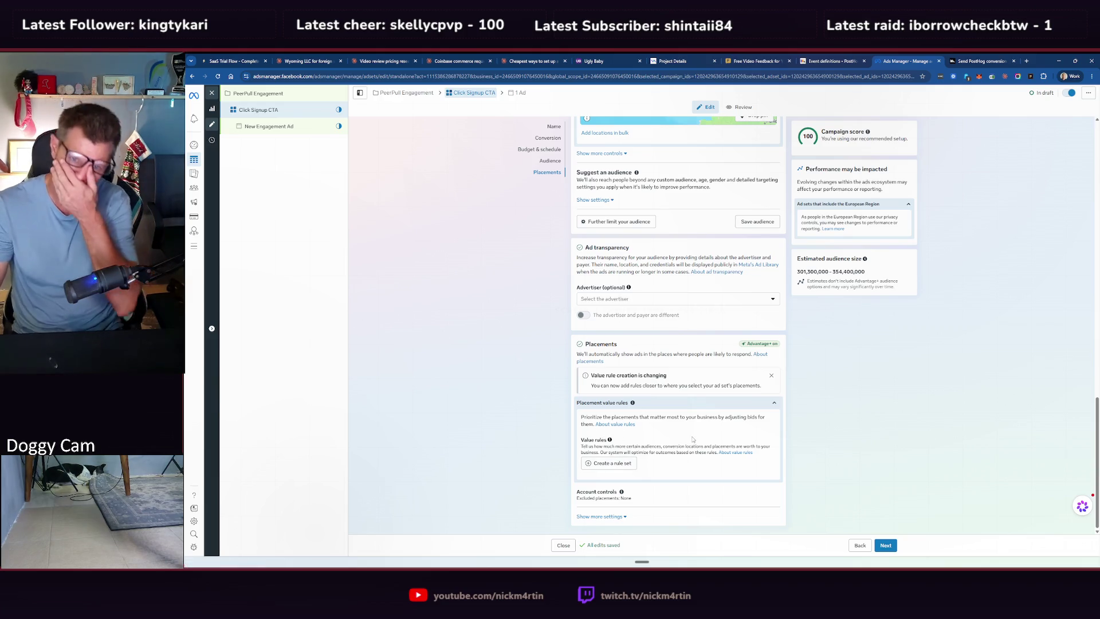
{"action": "left_click", "coordinate": [771, 376]}
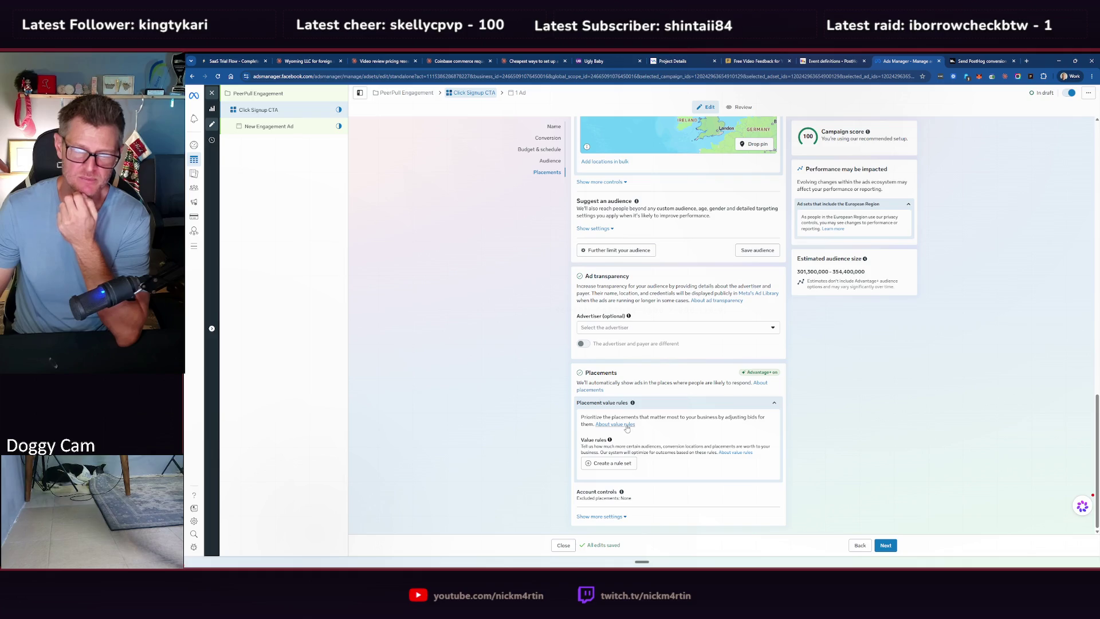
{"action": "left_click", "coordinate": [613, 464]}
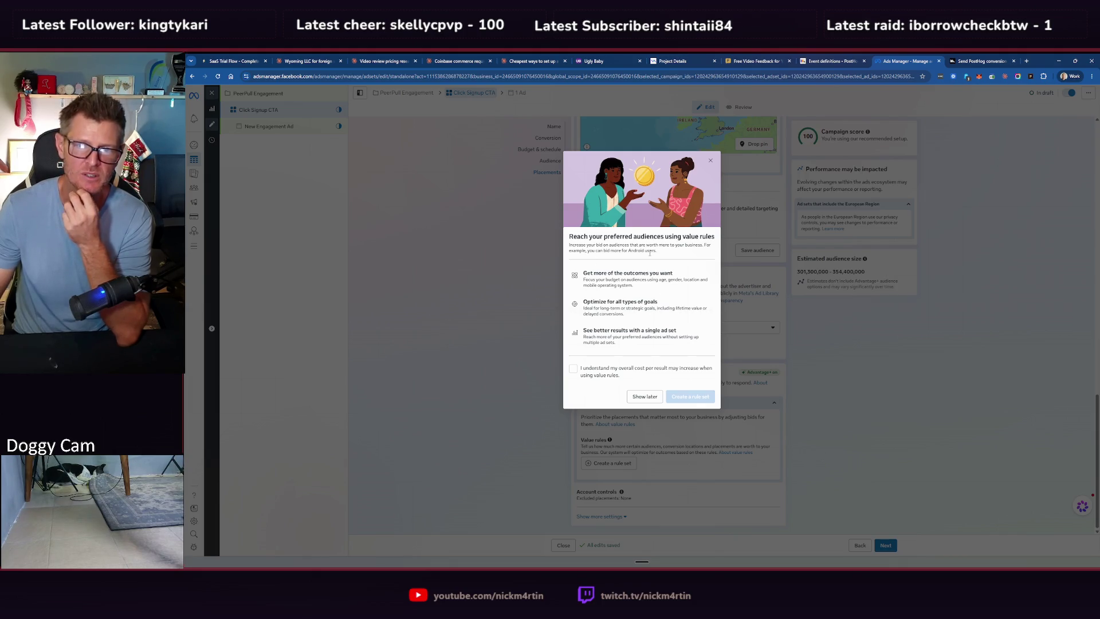
- Acknowledge the cost warning, pick Facebook Feed, Stories and Reels for a rule, then cancel it
{"action": "left_click", "coordinate": [576, 369]}
{"action": "left_click", "coordinate": [694, 400]}
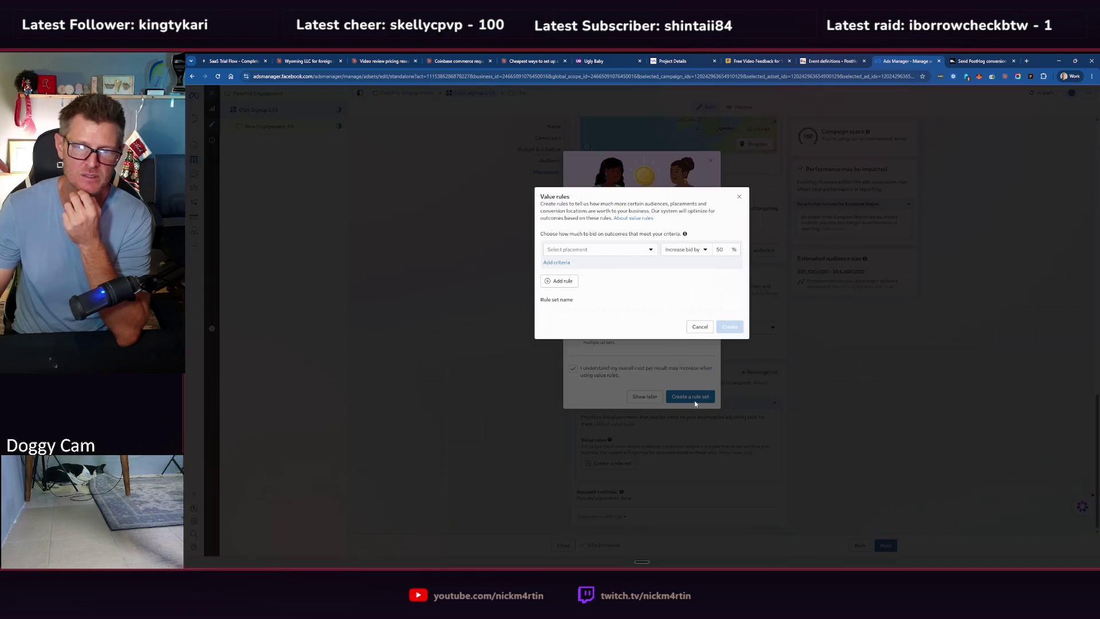
{"action": "left_click", "coordinate": [614, 250]}
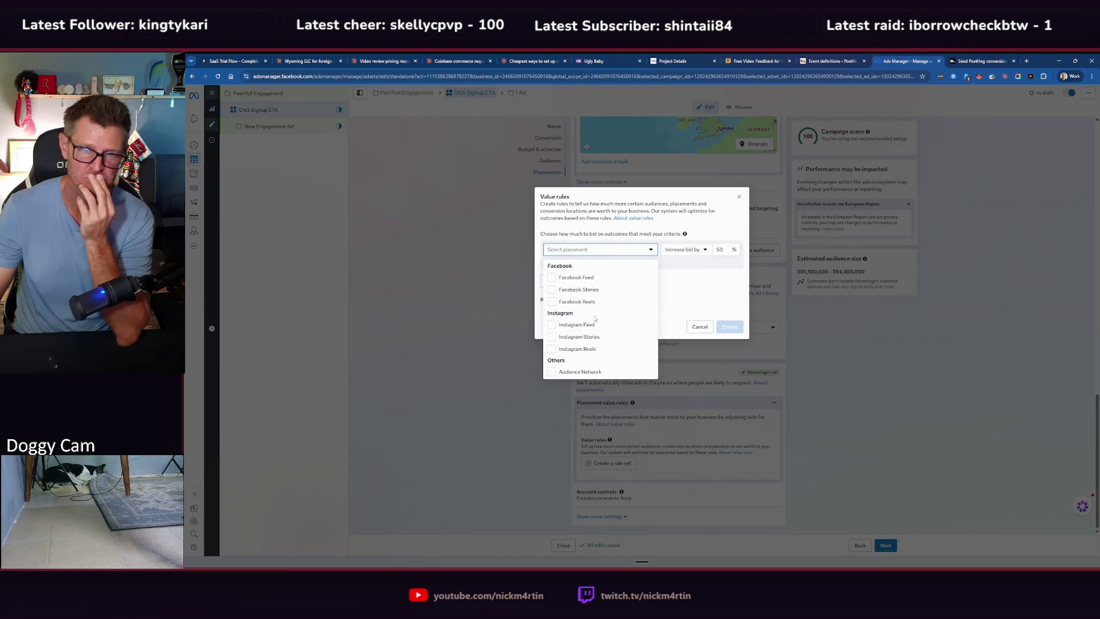
{"action": "left_click", "coordinate": [569, 278]}
{"action": "left_click", "coordinate": [554, 288]}
{"action": "left_click", "coordinate": [553, 299]}
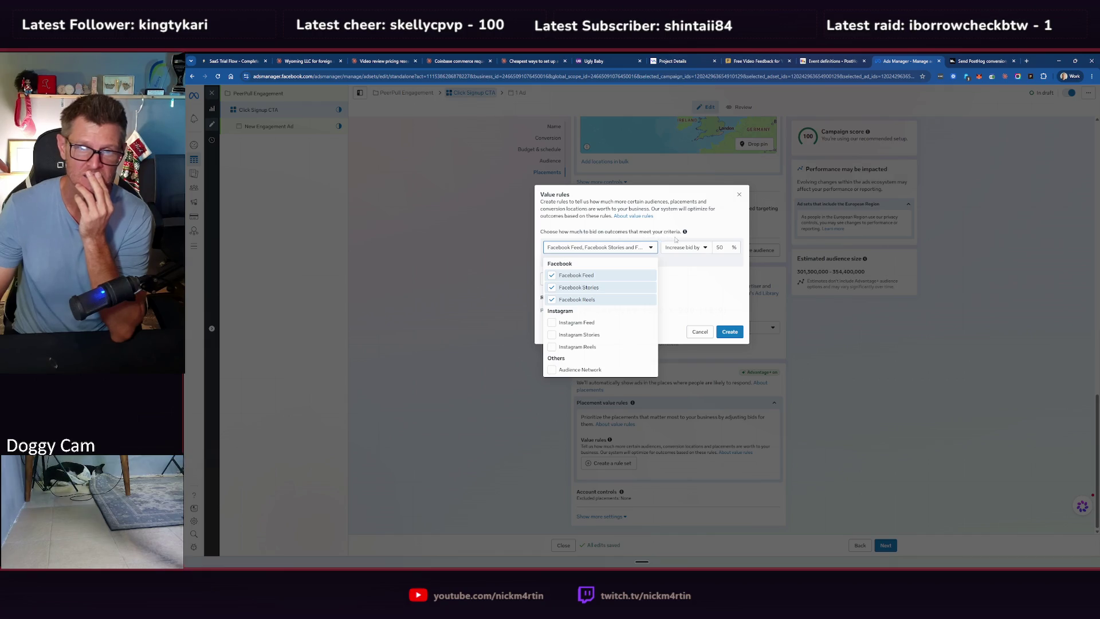
{"action": "left_click", "coordinate": [699, 332]}
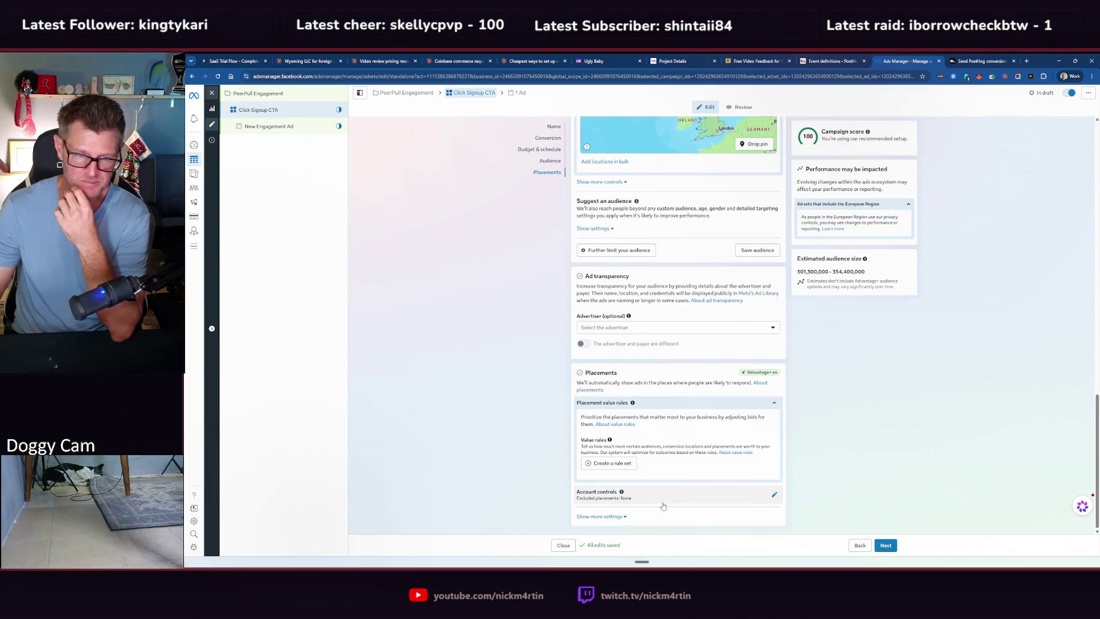
- Limit device delivery to desktop only by unchecking Mobile, and exclude Search results placements
{"action": "left_click", "coordinate": [600, 516]}
{"action": "scroll", "coordinate": [669, 417], "scroll_direction": "down", "scroll_amount": 3}
{"action": "scroll", "coordinate": [669, 417], "scroll_direction": "down", "scroll_amount": 2}
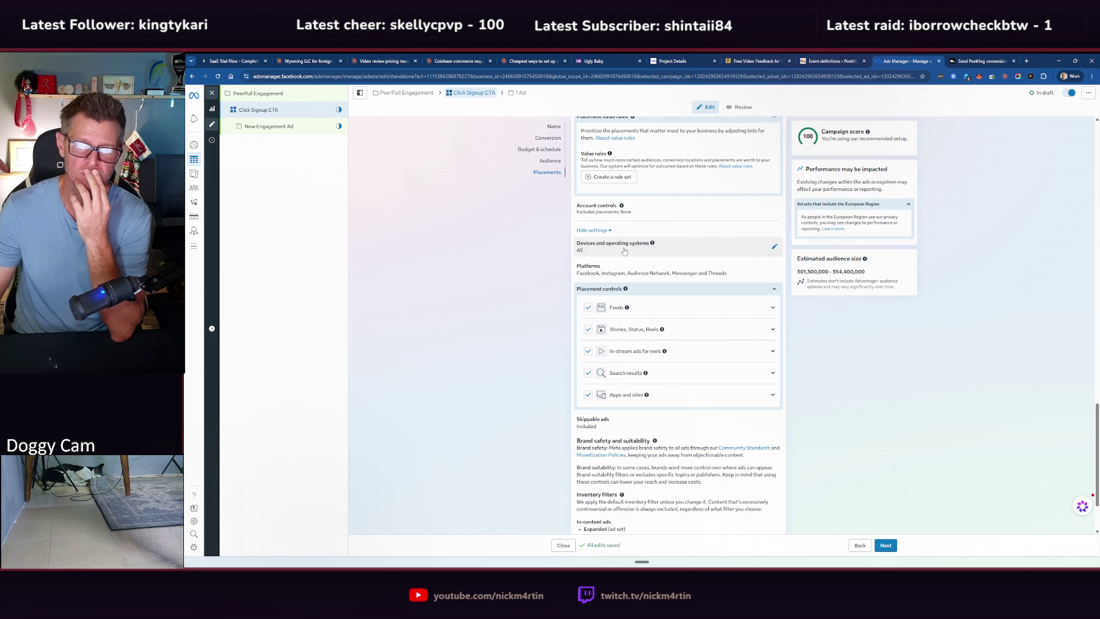
{"action": "left_click", "coordinate": [773, 246]}
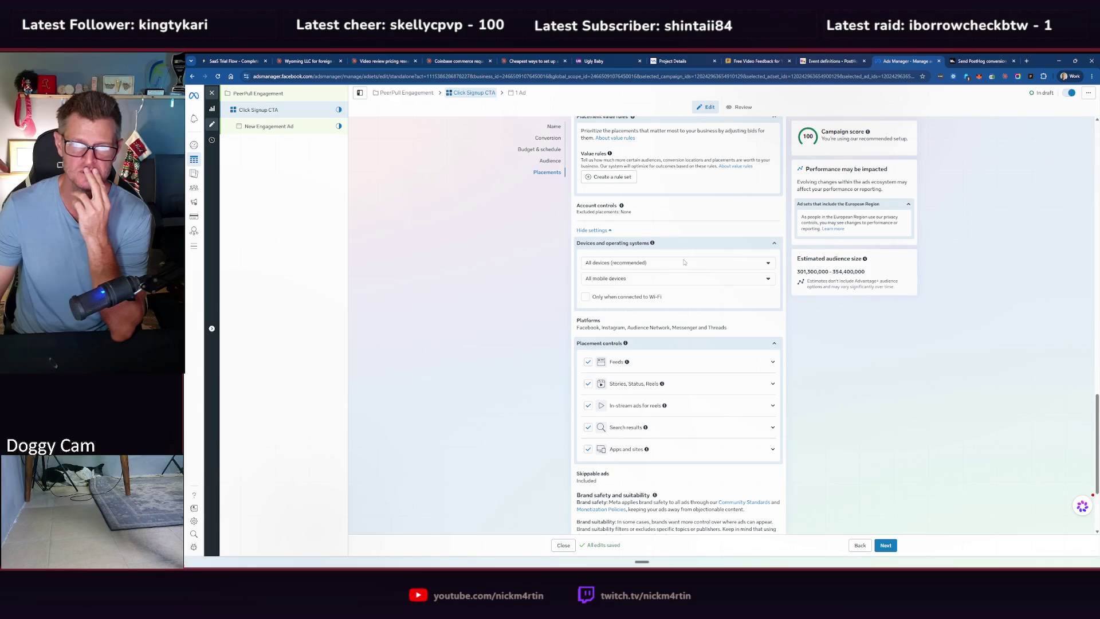
{"action": "left_click", "coordinate": [639, 263]}
{"action": "left_click", "coordinate": [601, 279]}
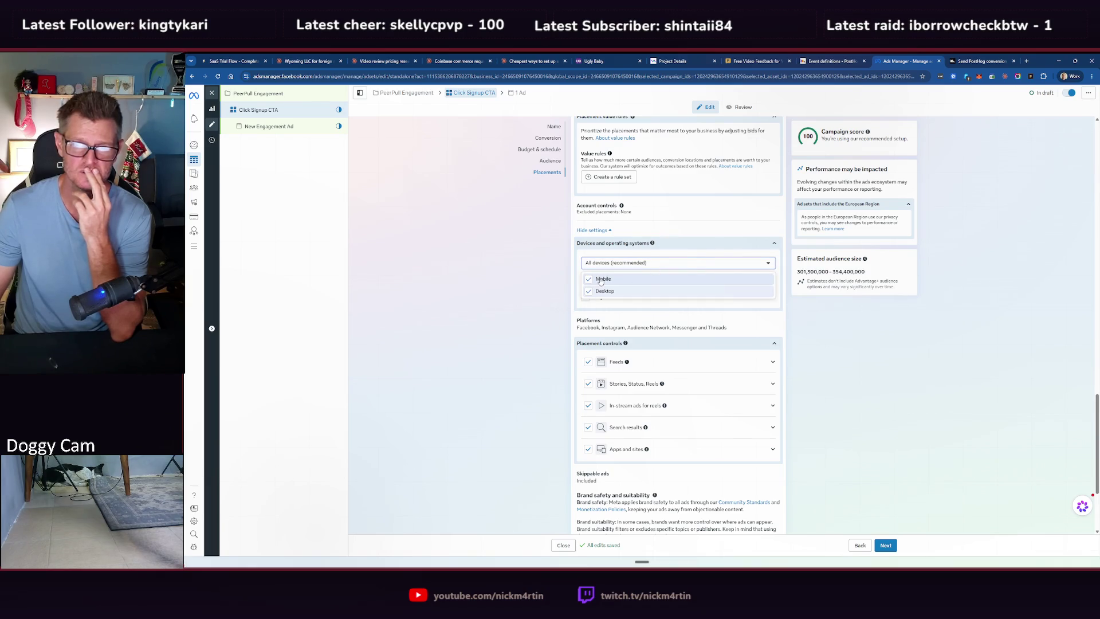
{"action": "left_click", "coordinate": [548, 284]}
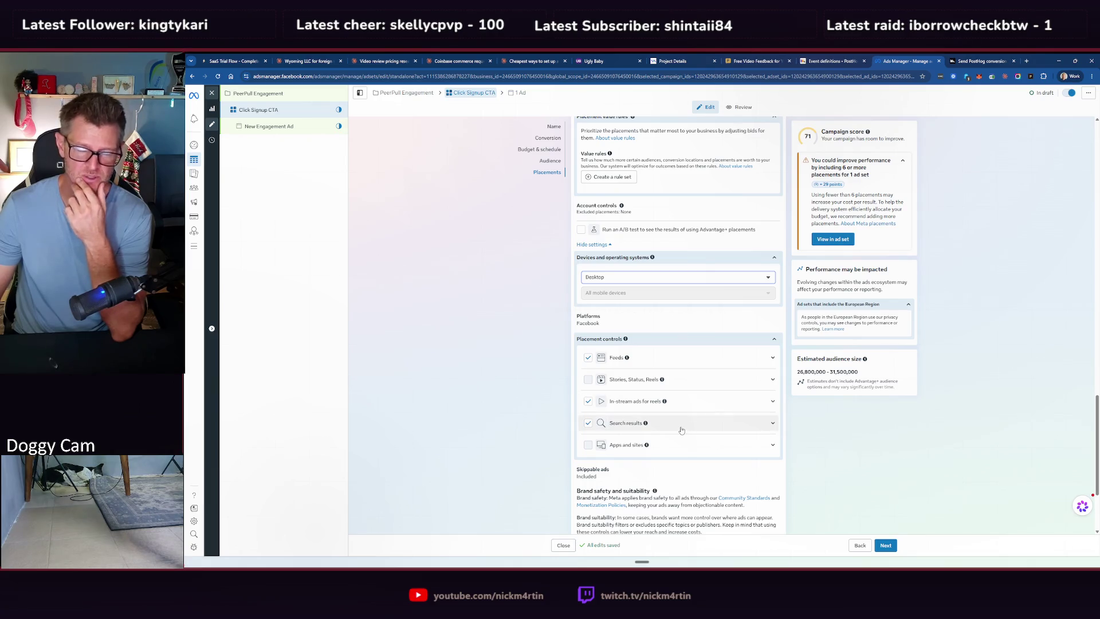
{"action": "left_click", "coordinate": [588, 423]}
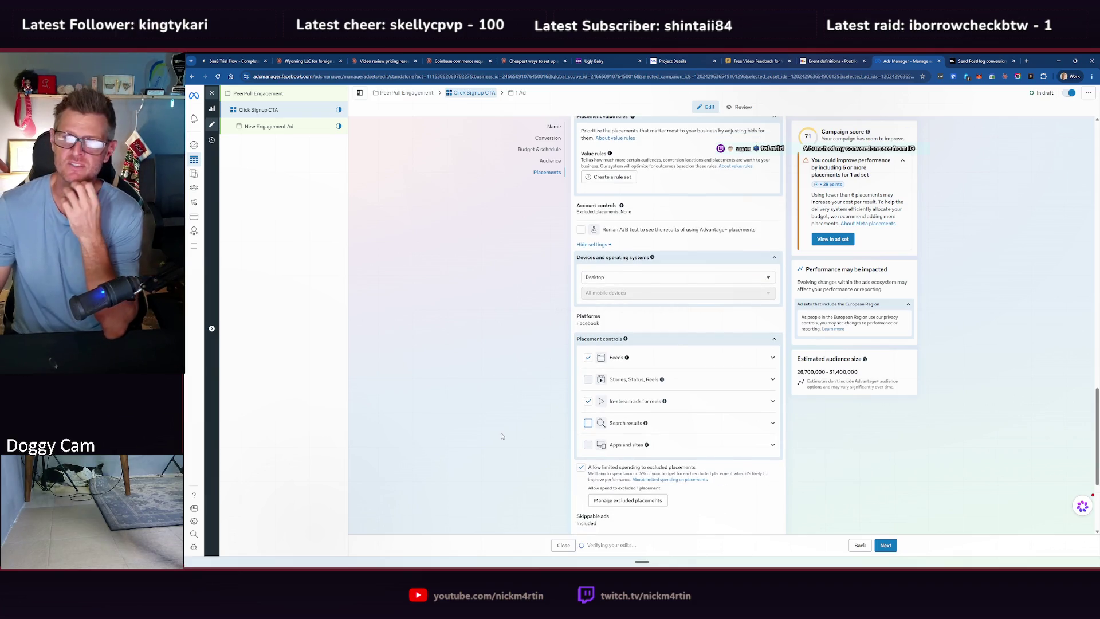
{"action": "left_click", "coordinate": [592, 379]}
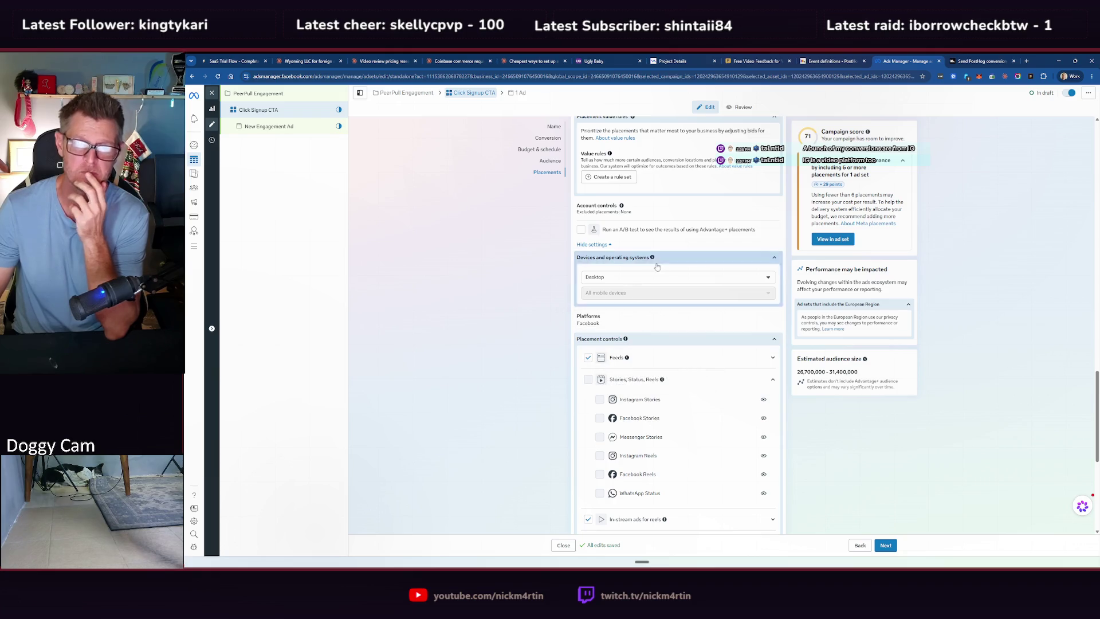
{"action": "left_click", "coordinate": [607, 319]}
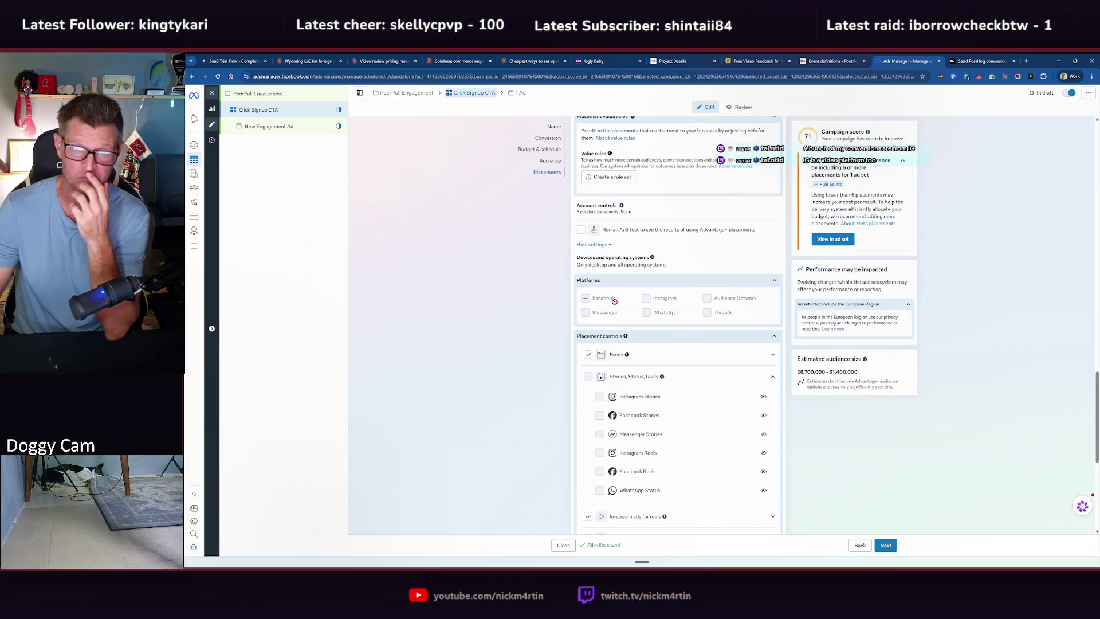
{"action": "scroll", "coordinate": [710, 356], "scroll_direction": "up", "scroll_amount": 2}
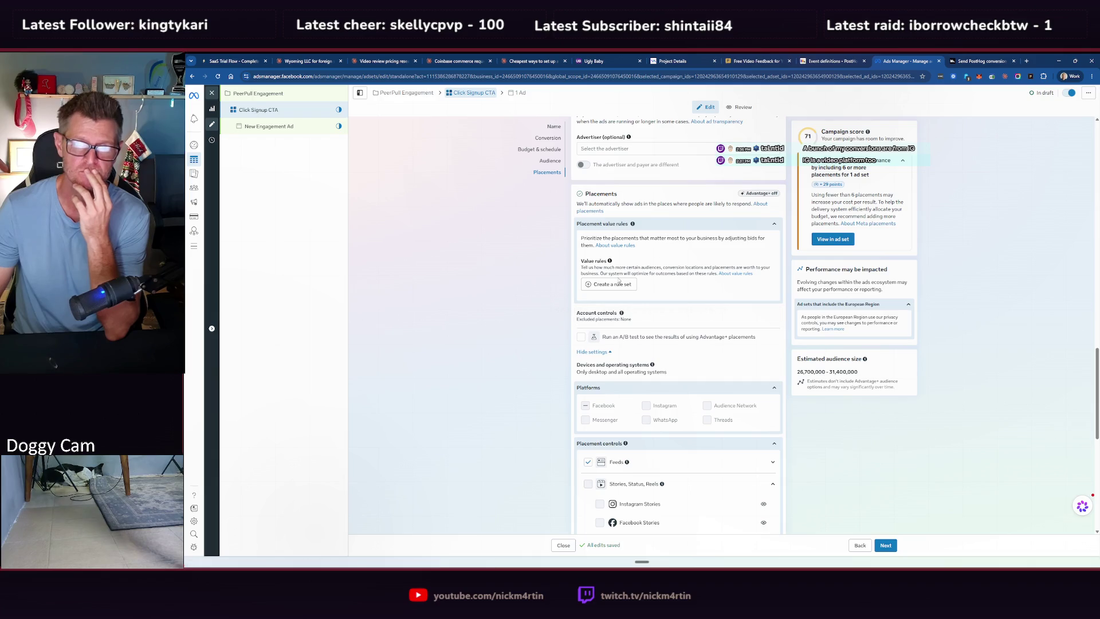
{"action": "scroll", "coordinate": [699, 256], "scroll_direction": "up", "scroll_amount": 2}
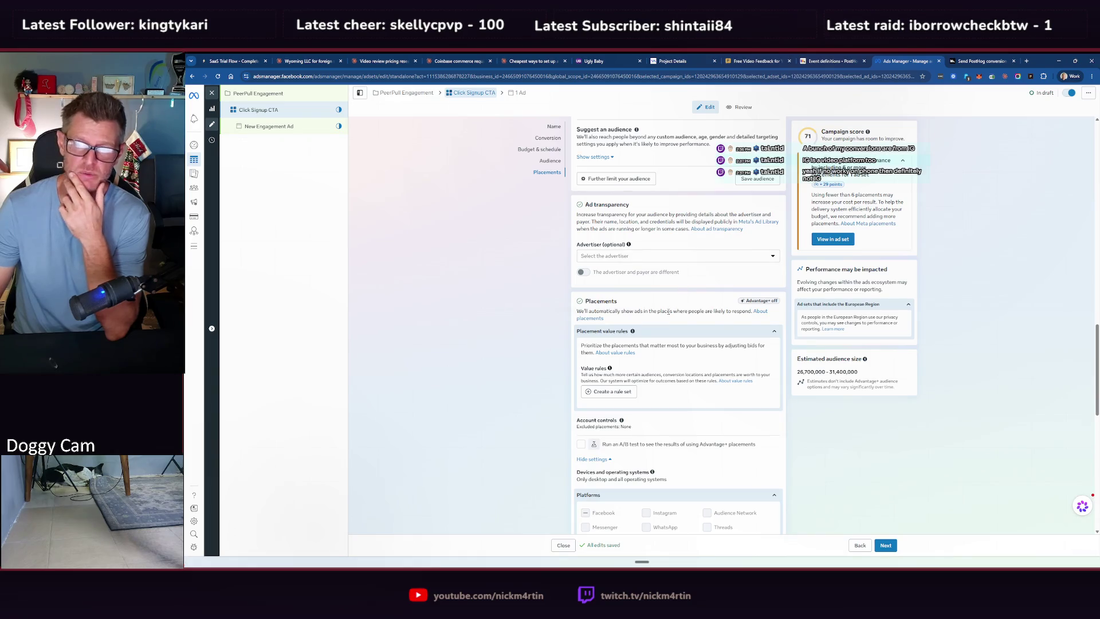
{"action": "scroll", "coordinate": [667, 362], "scroll_direction": "down", "scroll_amount": 1}
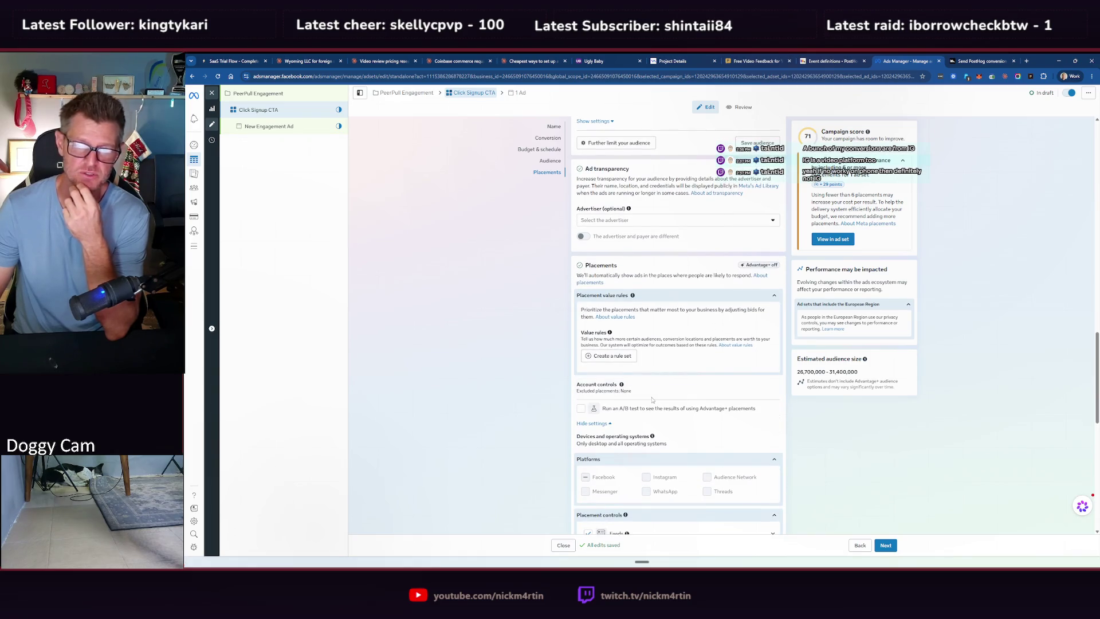
{"action": "left_click", "coordinate": [645, 433]}
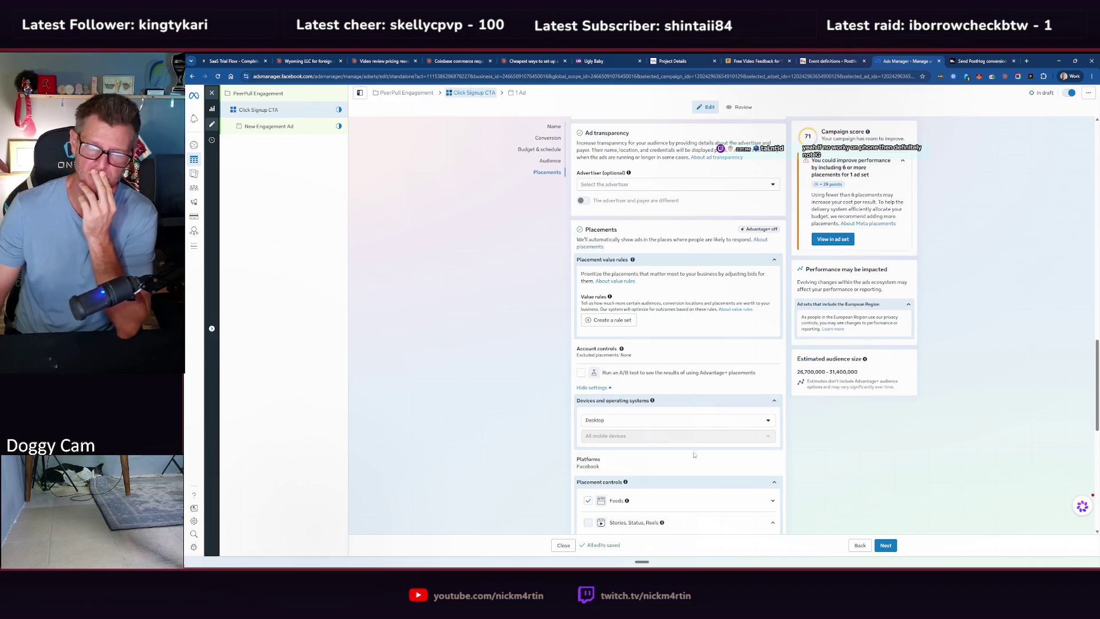
{"action": "scroll", "coordinate": [734, 441], "scroll_direction": "down", "scroll_amount": 3}
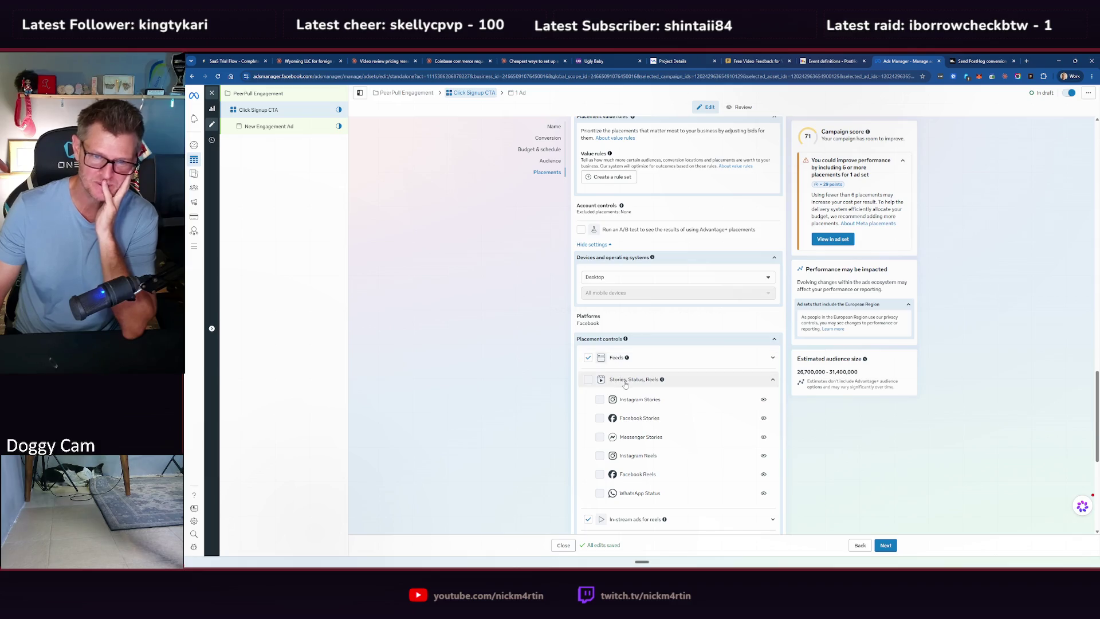
{"action": "left_click", "coordinate": [772, 380]}
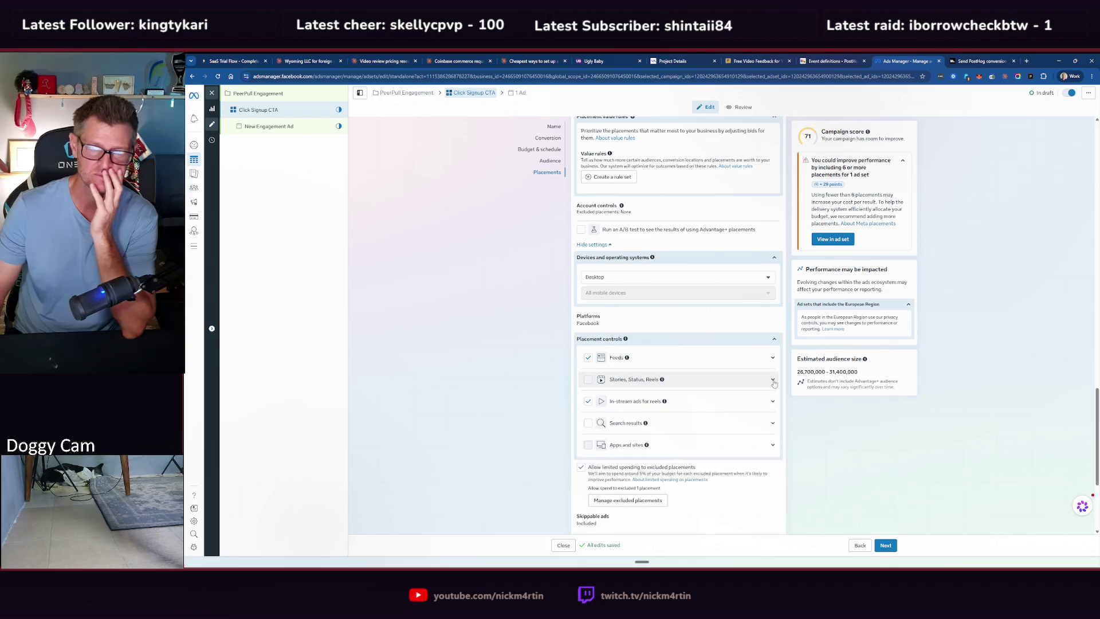
{"action": "left_click", "coordinate": [688, 403]}
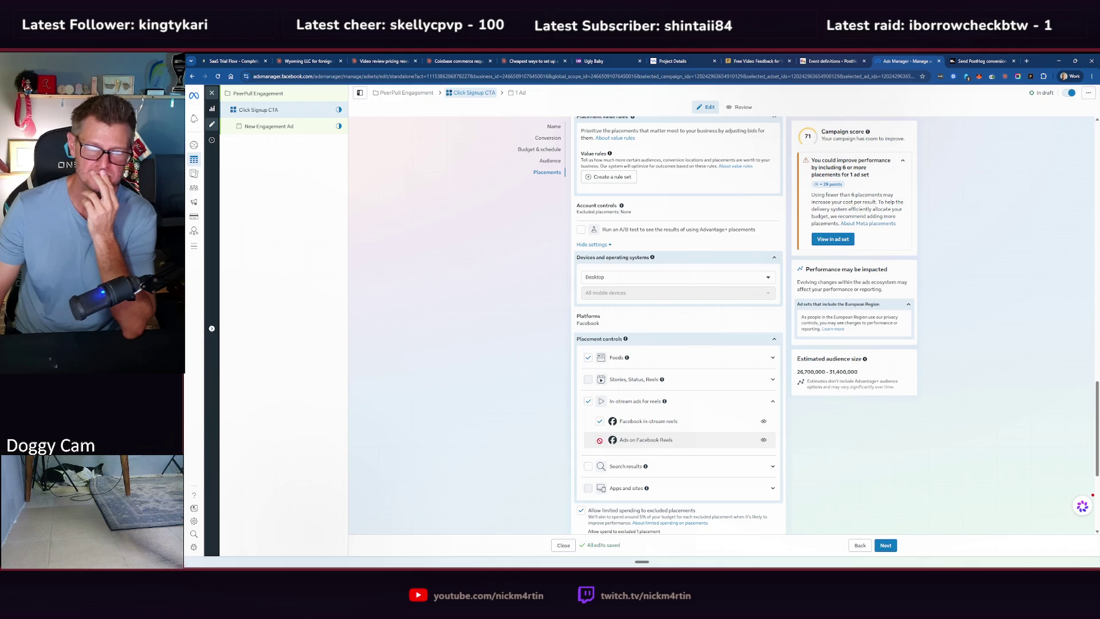
{"action": "left_click", "coordinate": [664, 403]}
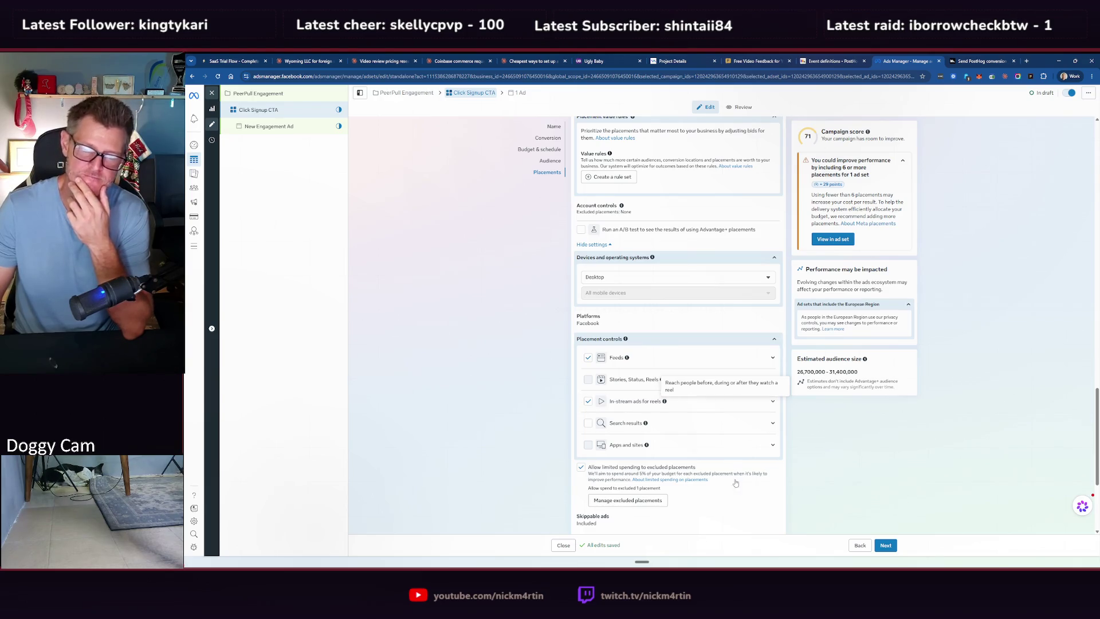
{"action": "scroll", "coordinate": [630, 401], "scroll_direction": "down", "scroll_amount": 1}
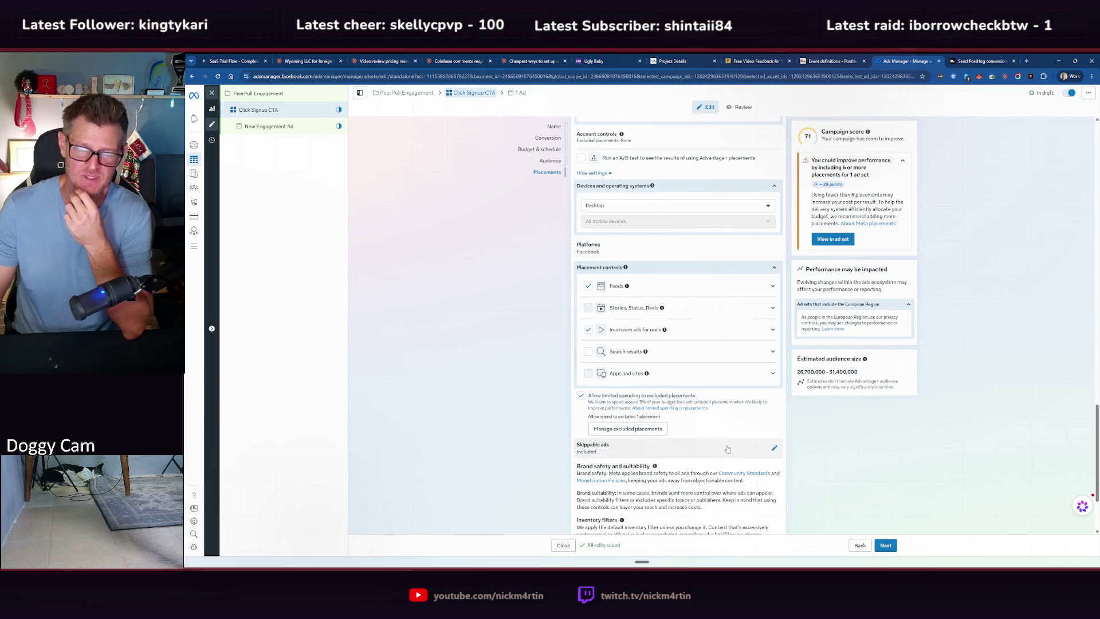
{"action": "scroll", "coordinate": [626, 441], "scroll_direction": "down", "scroll_amount": 1}
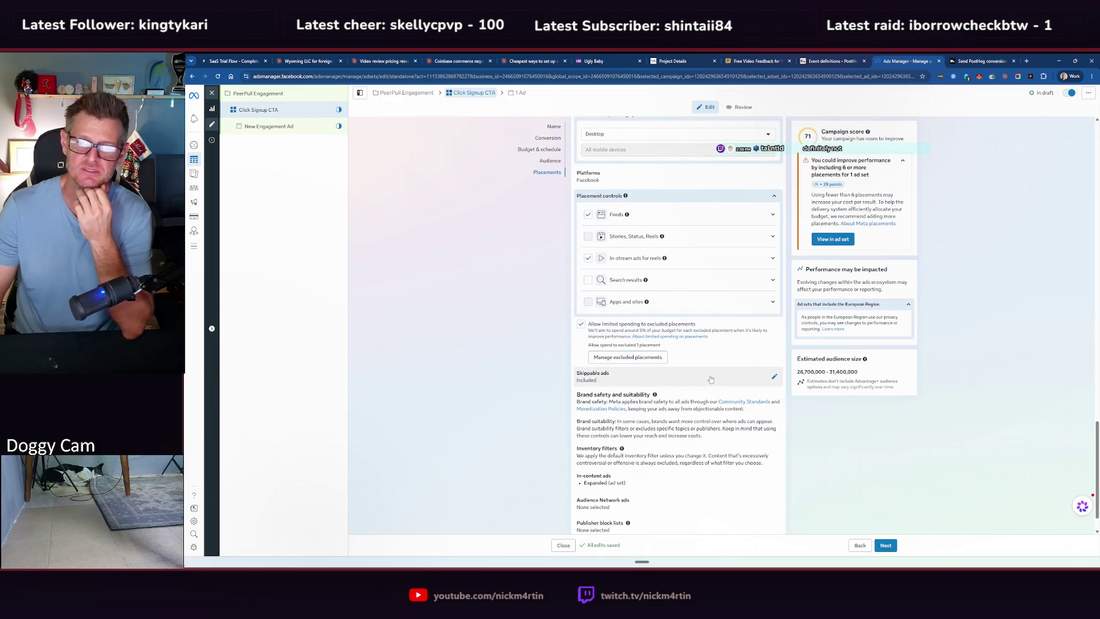
{"action": "left_click", "coordinate": [588, 258]}
{"action": "left_click", "coordinate": [587, 258]}
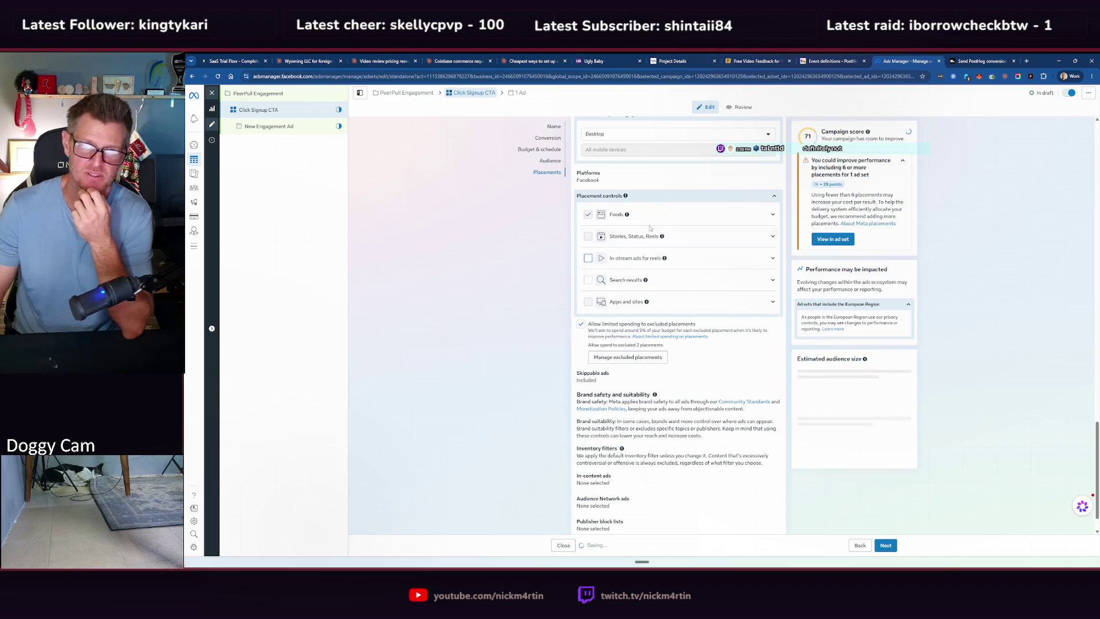
{"action": "left_click", "coordinate": [742, 220]}
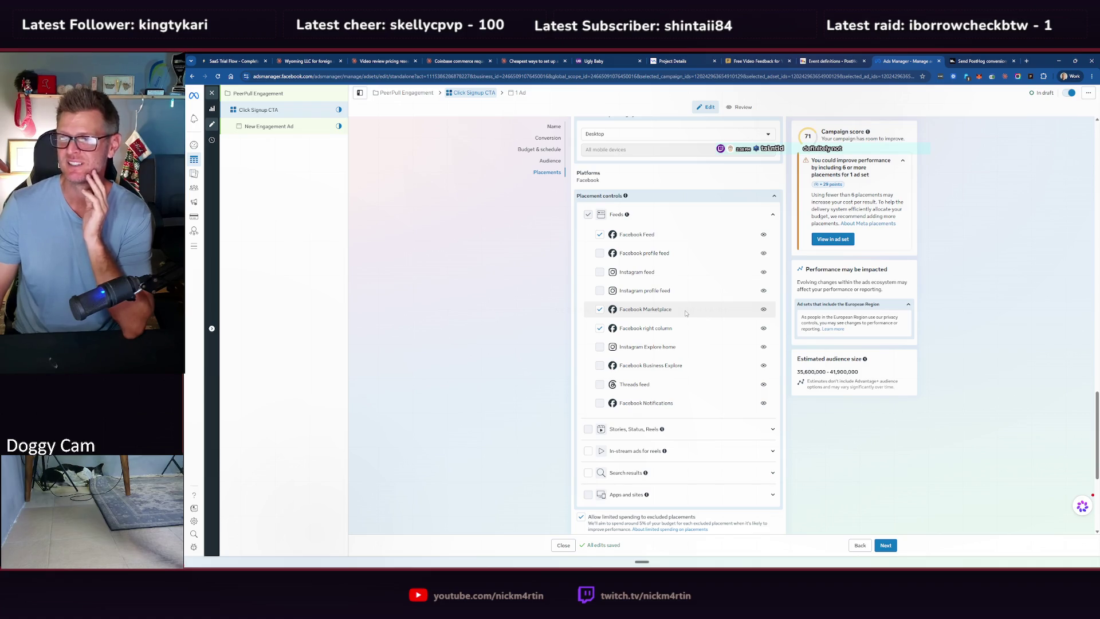
{"action": "left_click", "coordinate": [599, 309]}
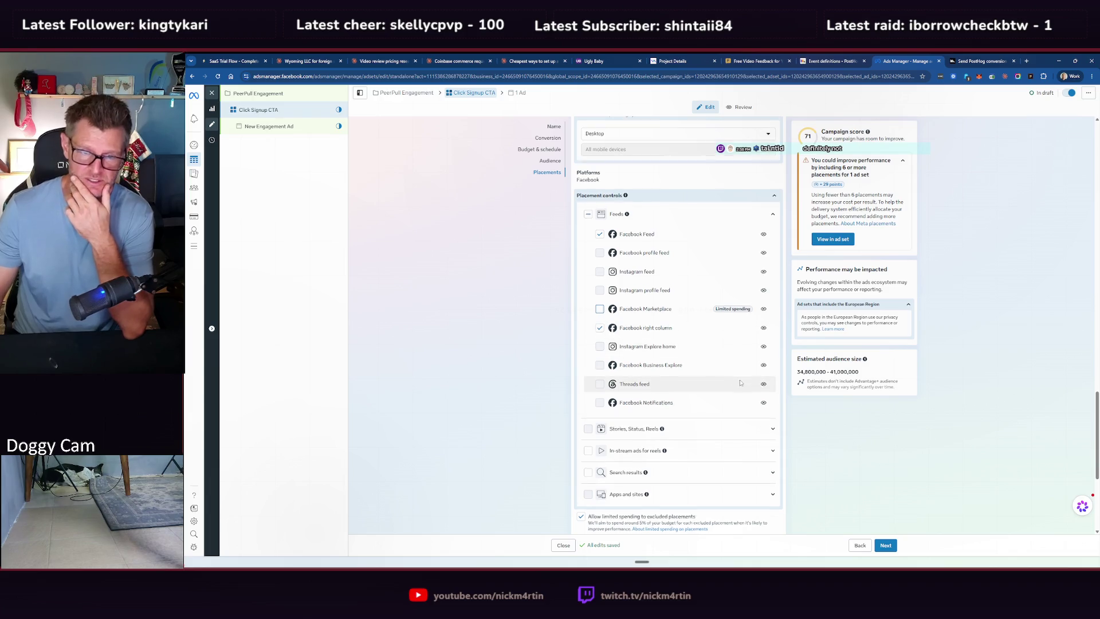
{"action": "scroll", "coordinate": [740, 383], "scroll_direction": "down", "scroll_amount": 4}
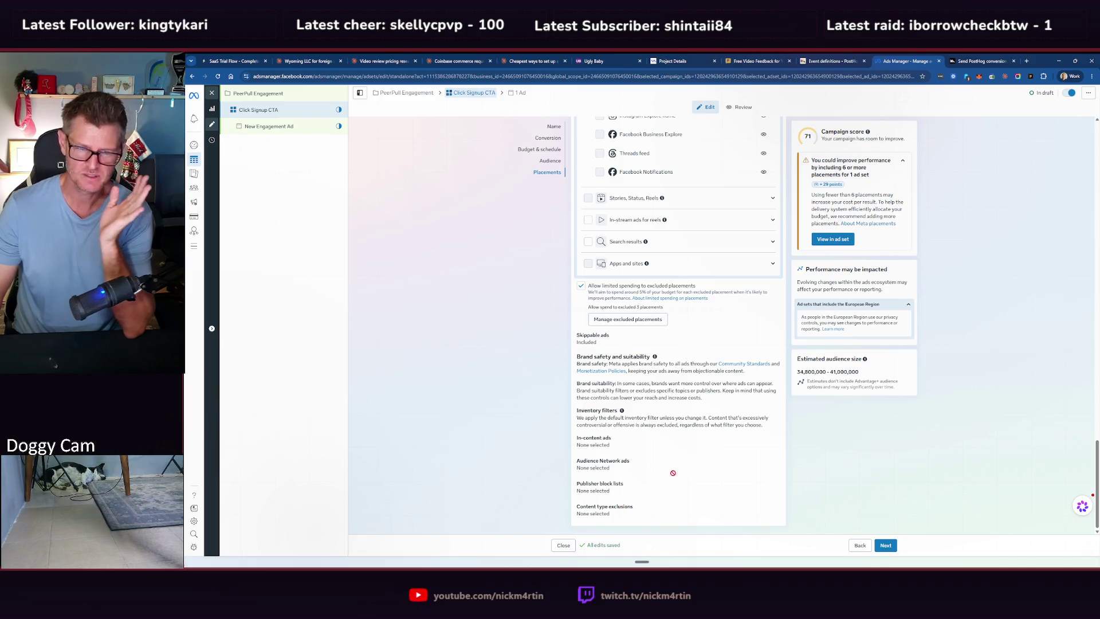
{"action": "scroll", "coordinate": [673, 473], "scroll_direction": "up", "scroll_amount": 6}
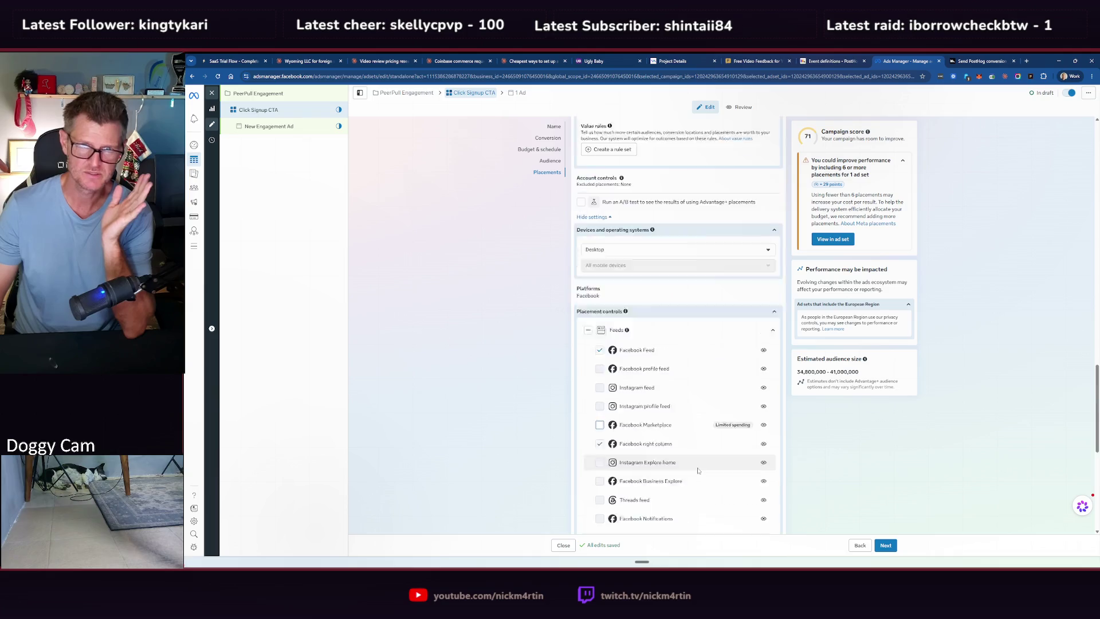
- Remove United Kingdom from Locations, leaving the United States as the only target
{"action": "scroll", "coordinate": [699, 469], "scroll_direction": "up", "scroll_amount": 7}
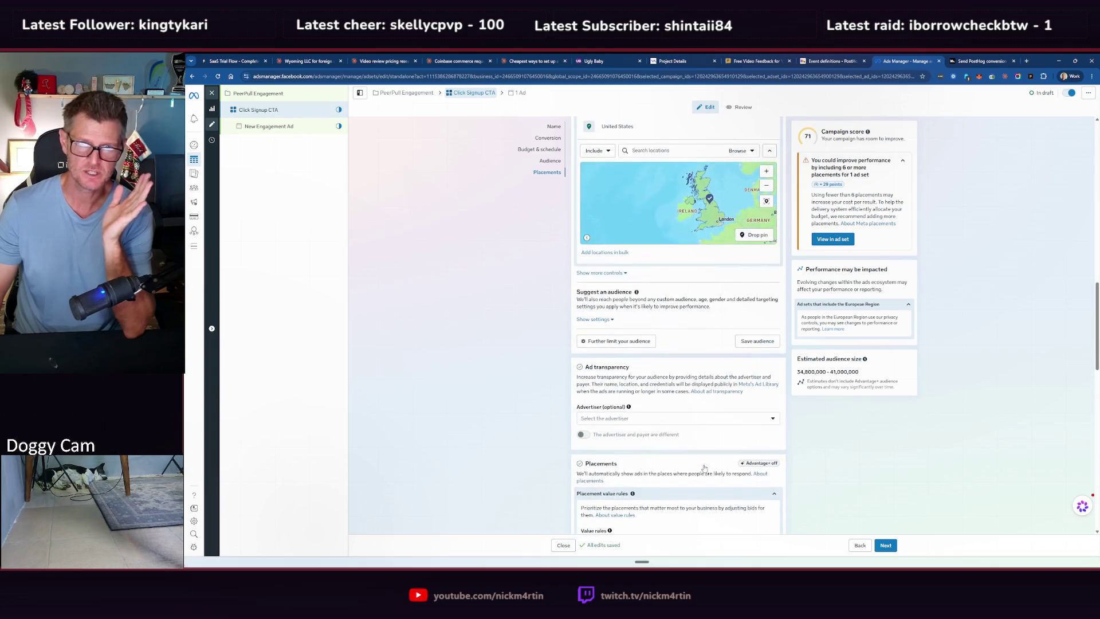
{"action": "scroll", "coordinate": [704, 467], "scroll_direction": "up", "scroll_amount": 3}
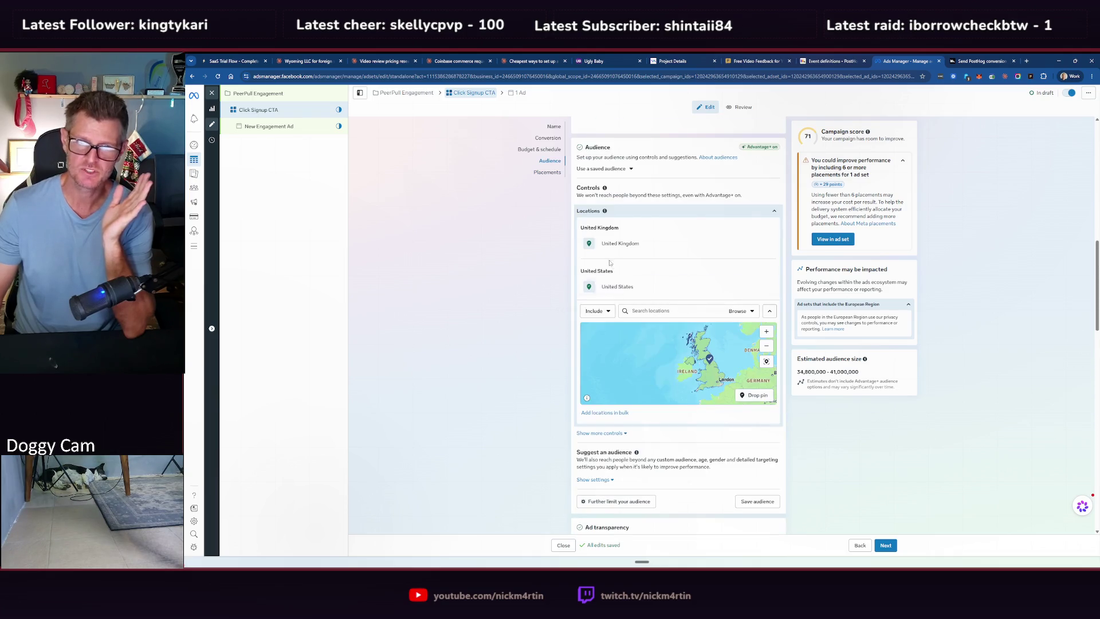
{"action": "scroll", "coordinate": [611, 262], "scroll_direction": "up", "scroll_amount": 1}
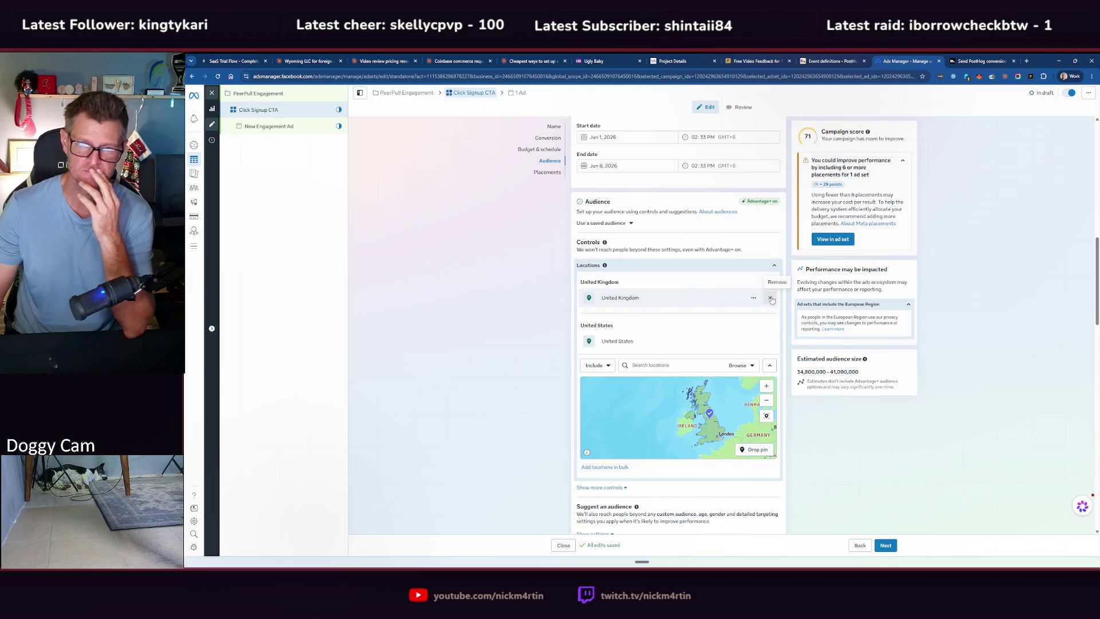
{"action": "left_click", "coordinate": [771, 298]}
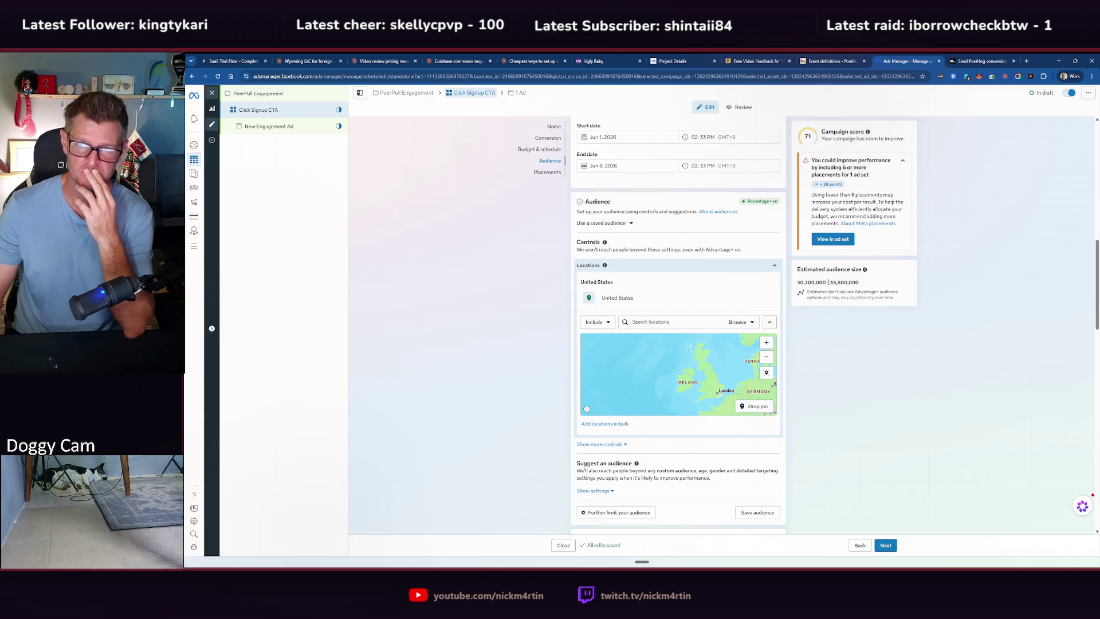
{"action": "scroll", "coordinate": [687, 462], "scroll_direction": "down", "scroll_amount": 2}
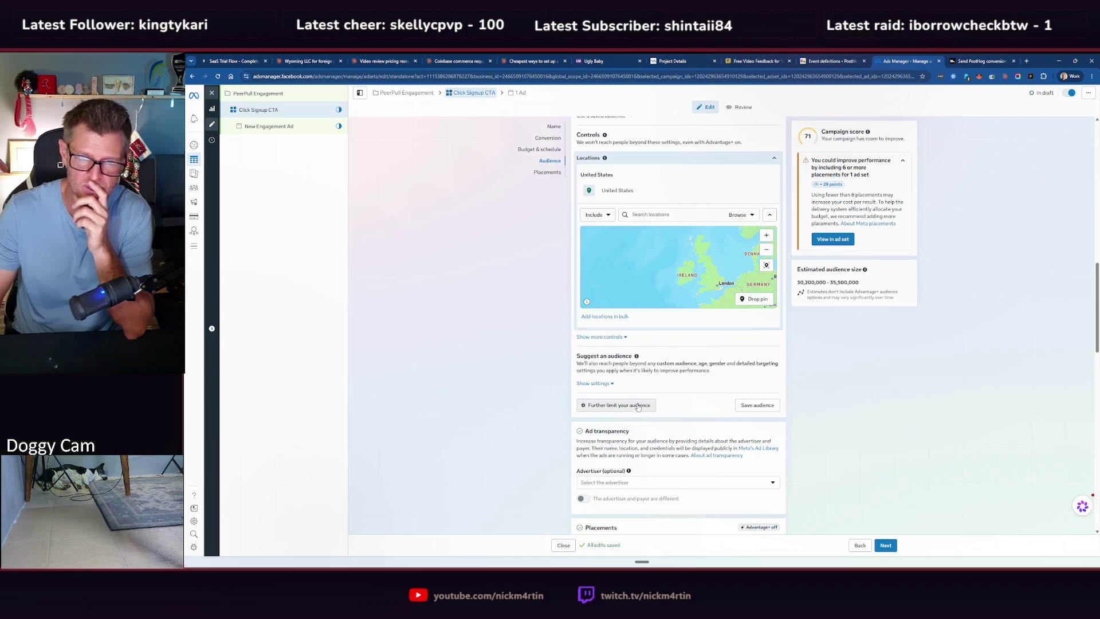
{"action": "left_click", "coordinate": [609, 384]}
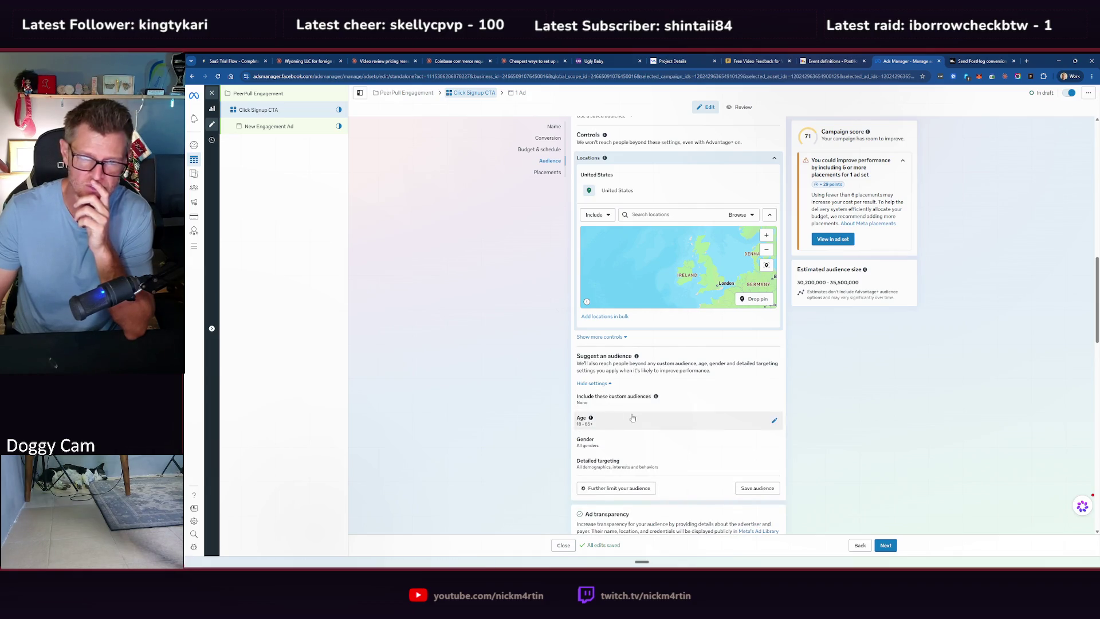
- Set the audience age range to 22–50
{"action": "scroll", "coordinate": [613, 392], "scroll_direction": "down", "scroll_amount": 1}
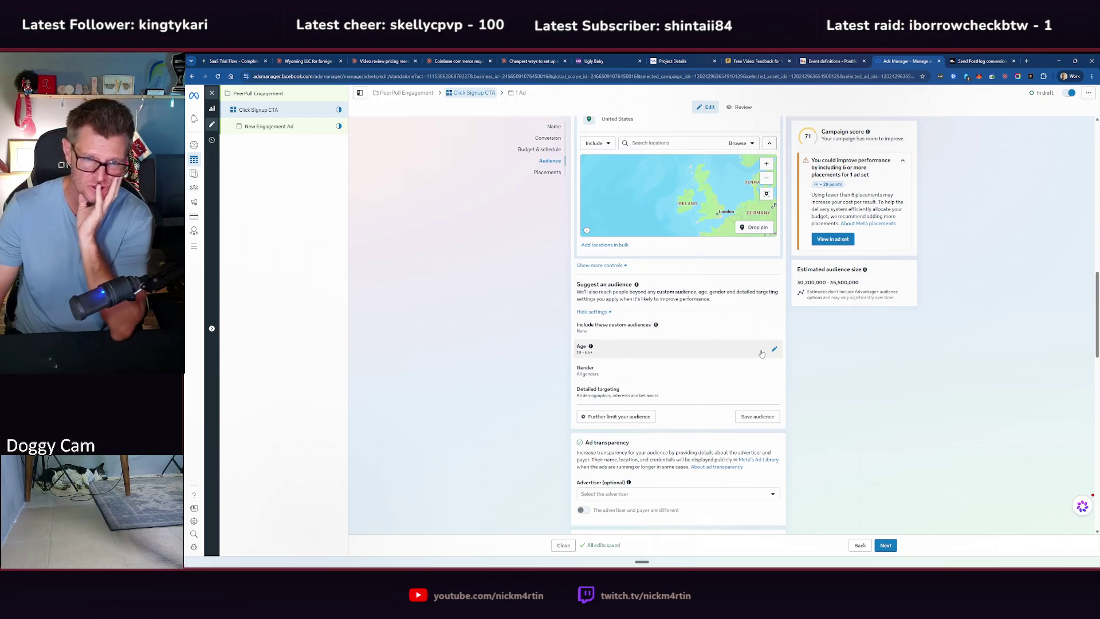
{"action": "left_click", "coordinate": [748, 354]}
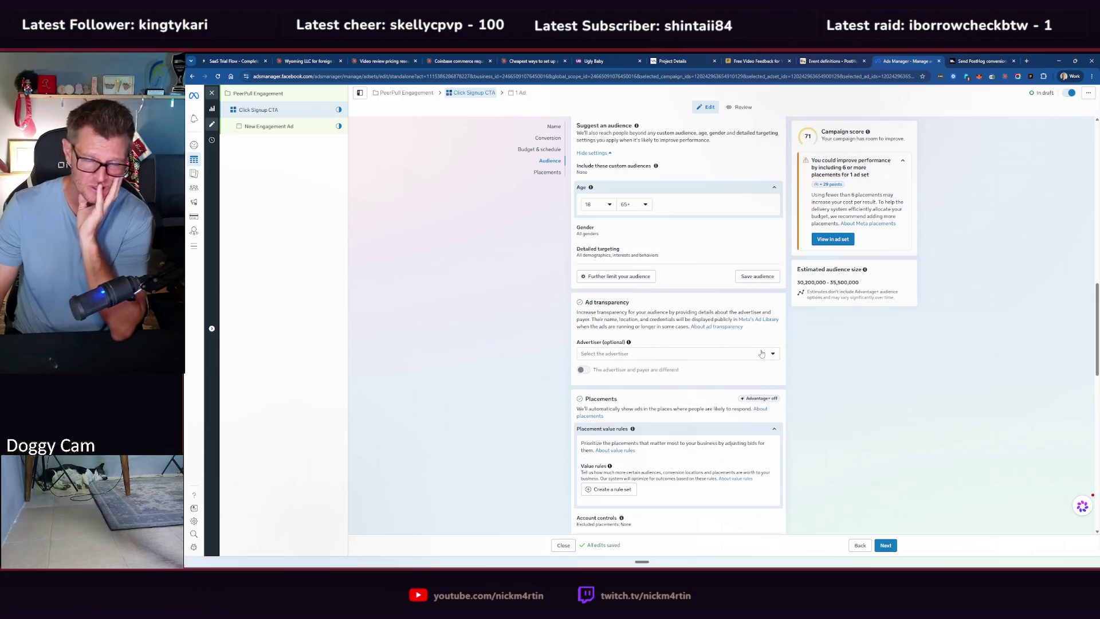
{"action": "left_click", "coordinate": [598, 203]}
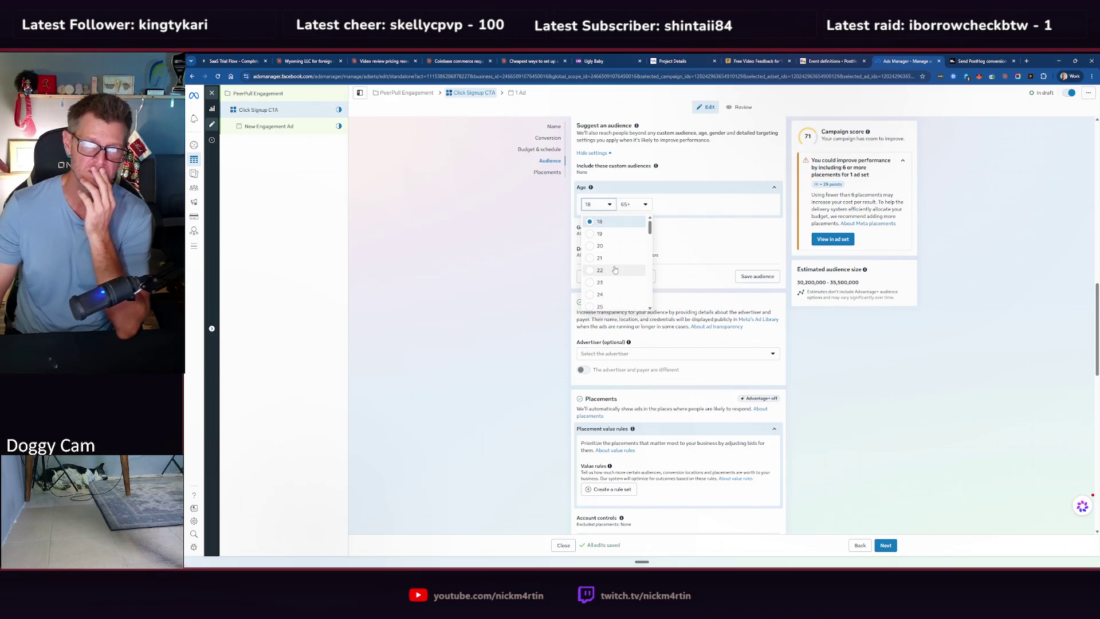
{"action": "left_click", "coordinate": [600, 269]}
{"action": "left_click", "coordinate": [644, 204]}
{"action": "scroll", "coordinate": [658, 263], "scroll_direction": "up", "scroll_amount": 5}
{"action": "scroll", "coordinate": [661, 268], "scroll_direction": "down", "scroll_amount": 3}
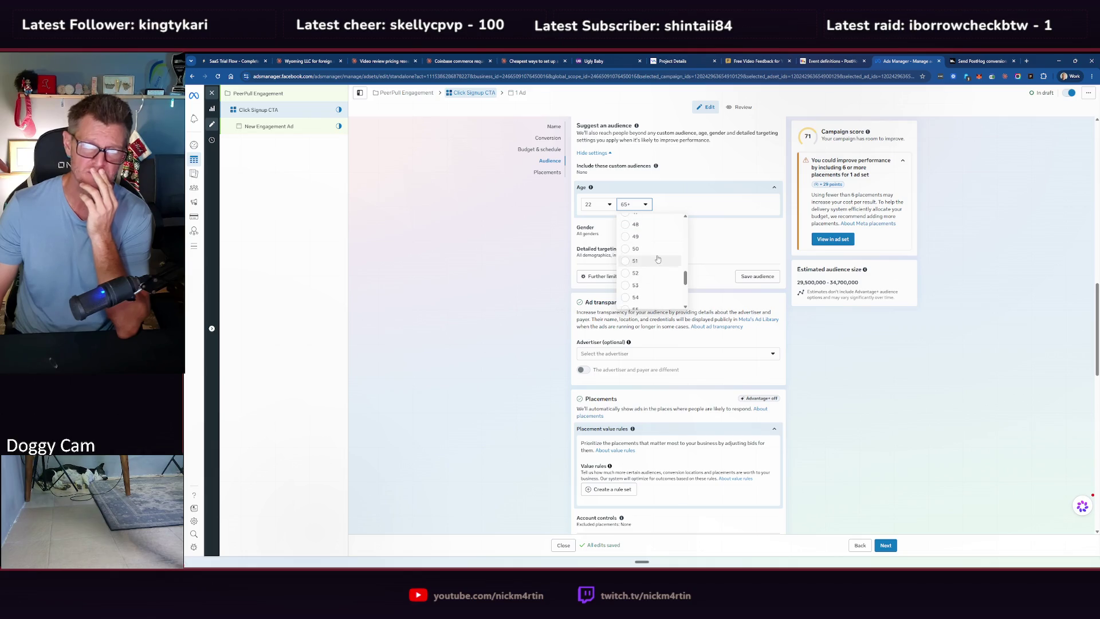
{"action": "left_click", "coordinate": [658, 249]}
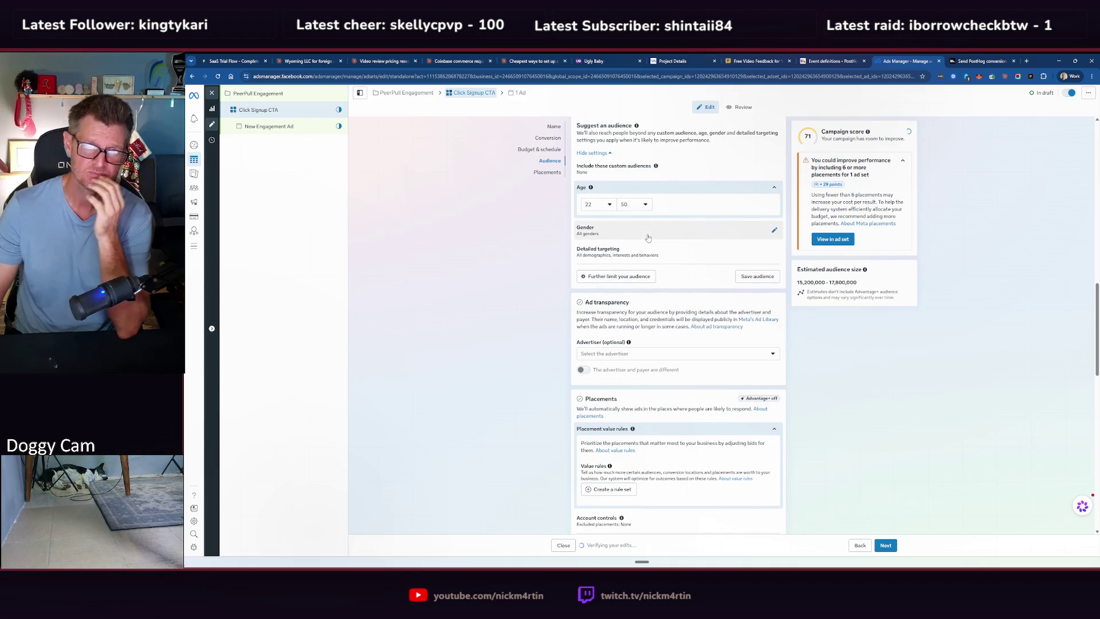
- Open detailed targeting, browse the Interests category, and begin a search with 's'
{"action": "left_click", "coordinate": [689, 254]}
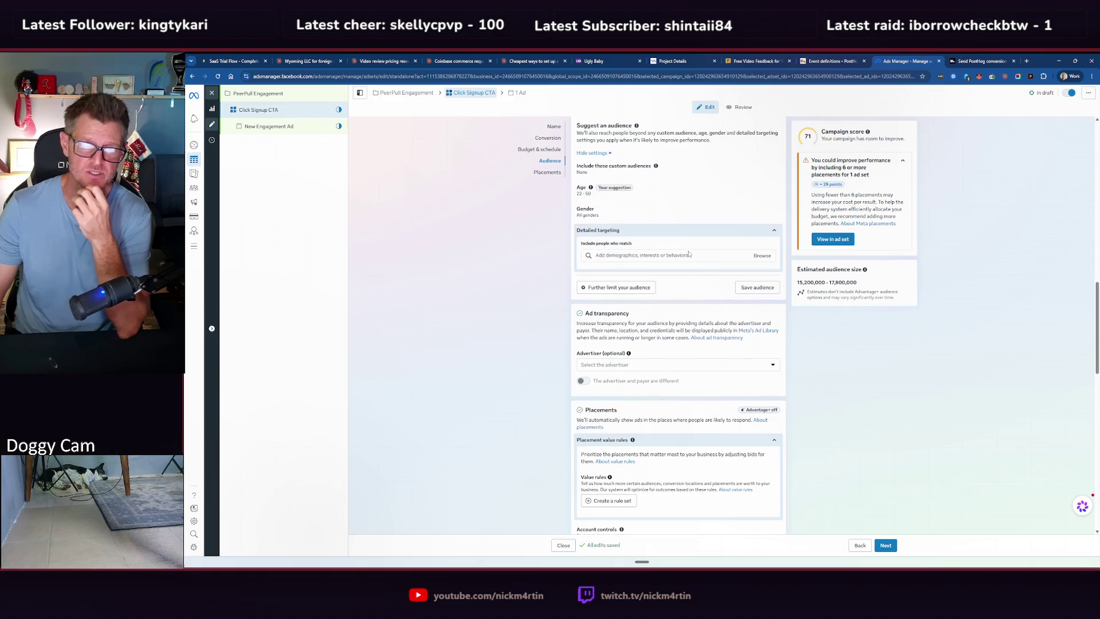
{"action": "left_click", "coordinate": [709, 256]}
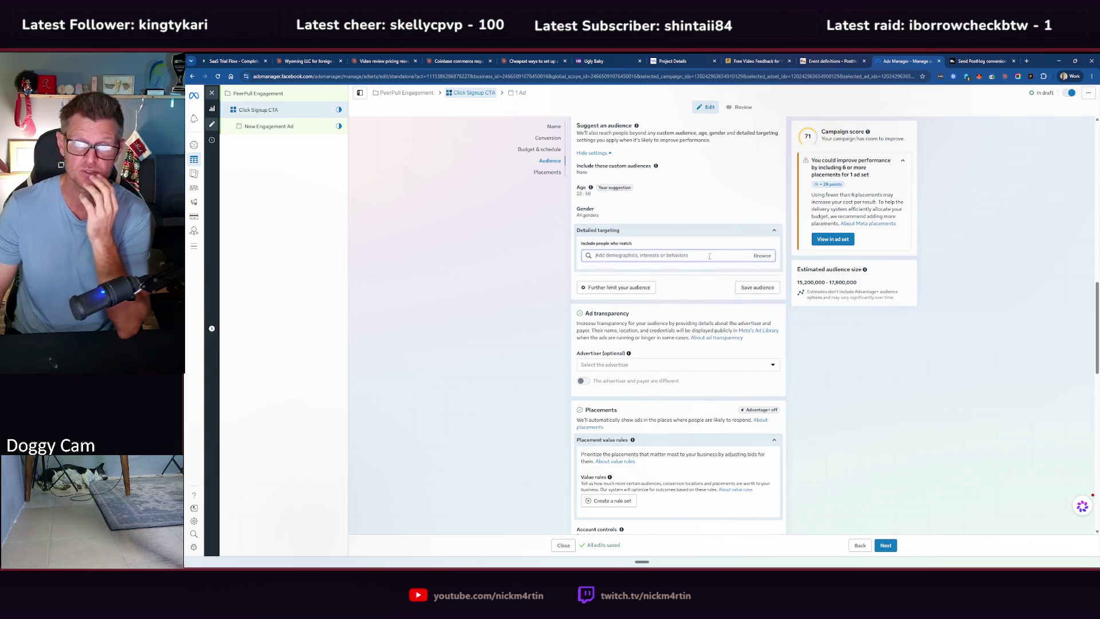
{"action": "left_click", "coordinate": [764, 256]}
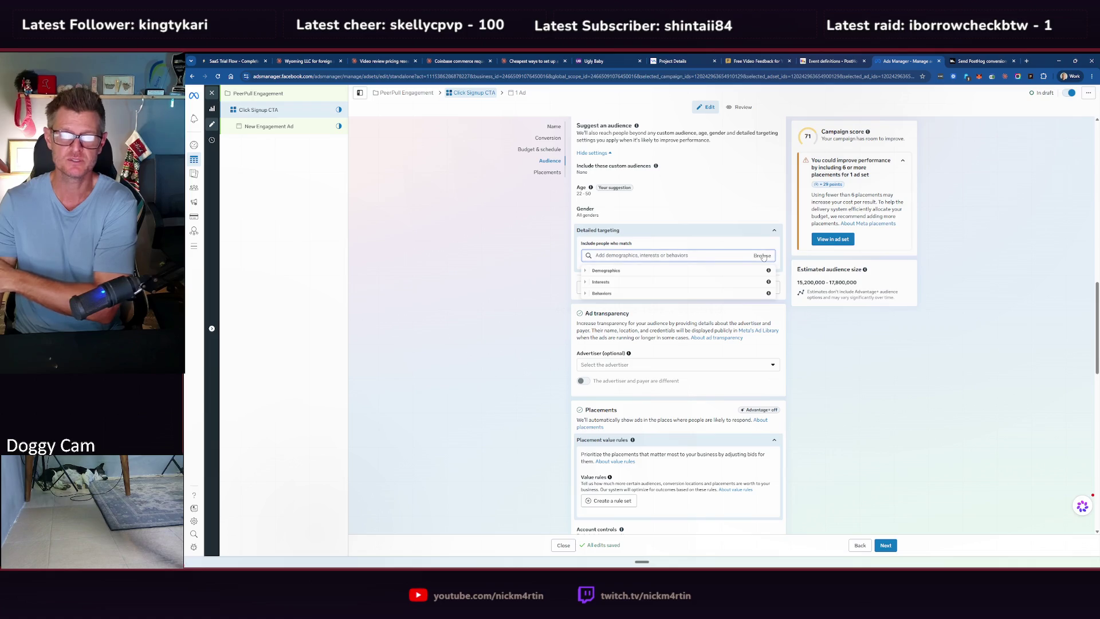
{"action": "left_click", "coordinate": [604, 282]}
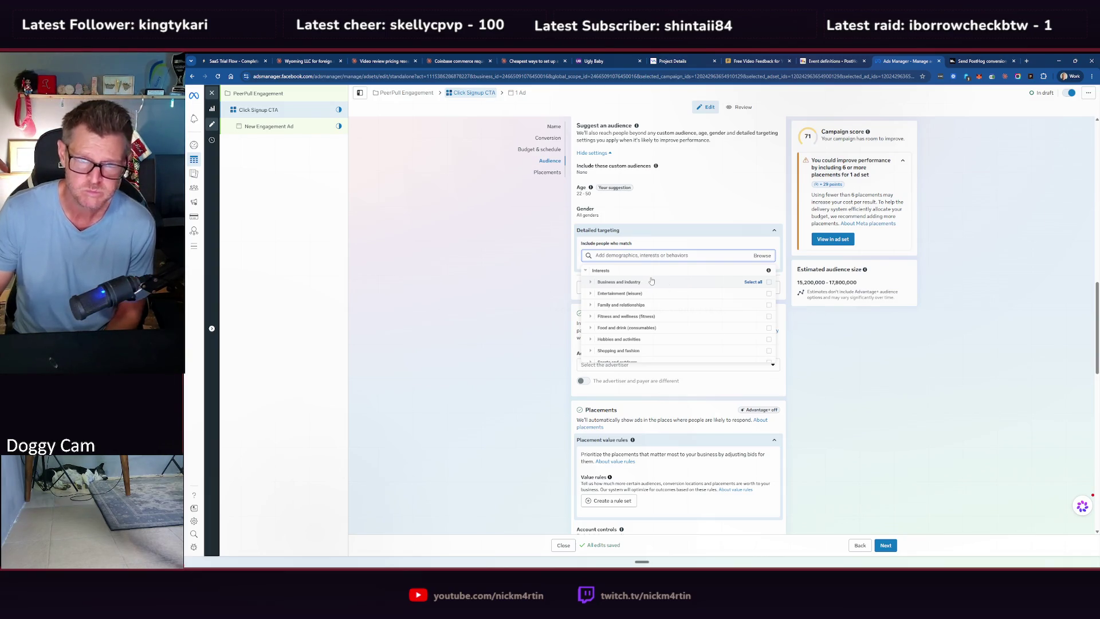
{"action": "left_click", "coordinate": [680, 255]}
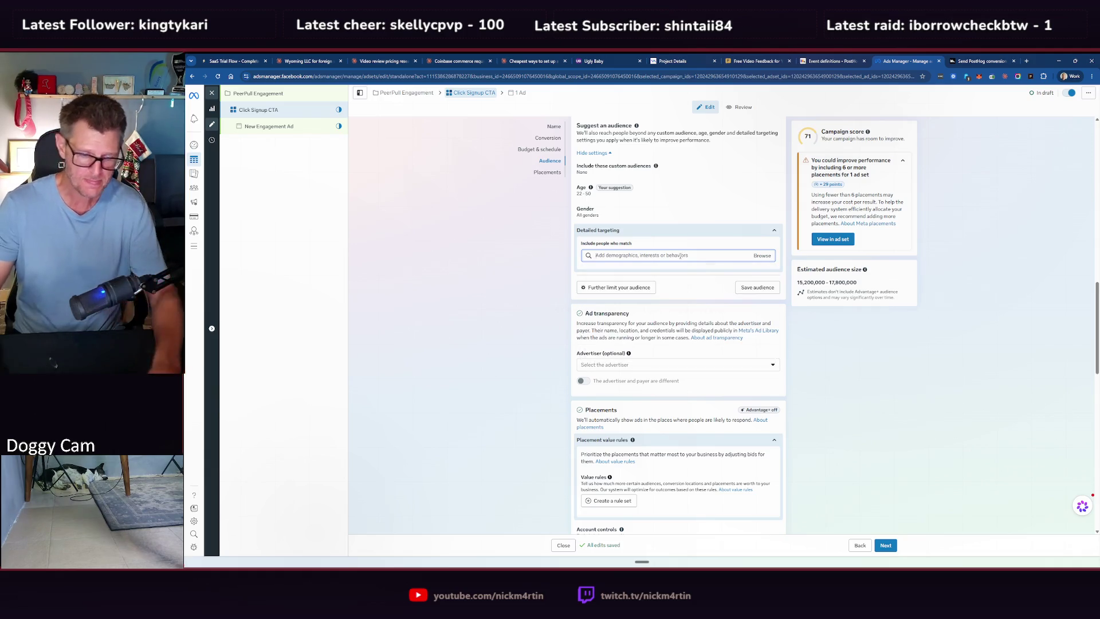
{"action": "type", "text": "start"}
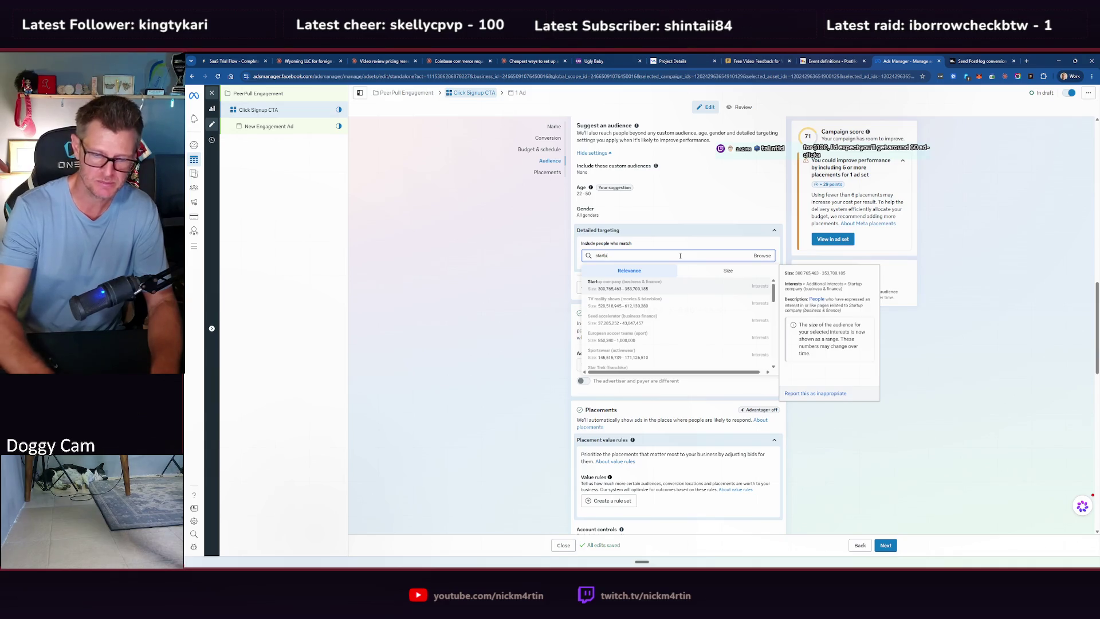
{"action": "type", "text": "up"}
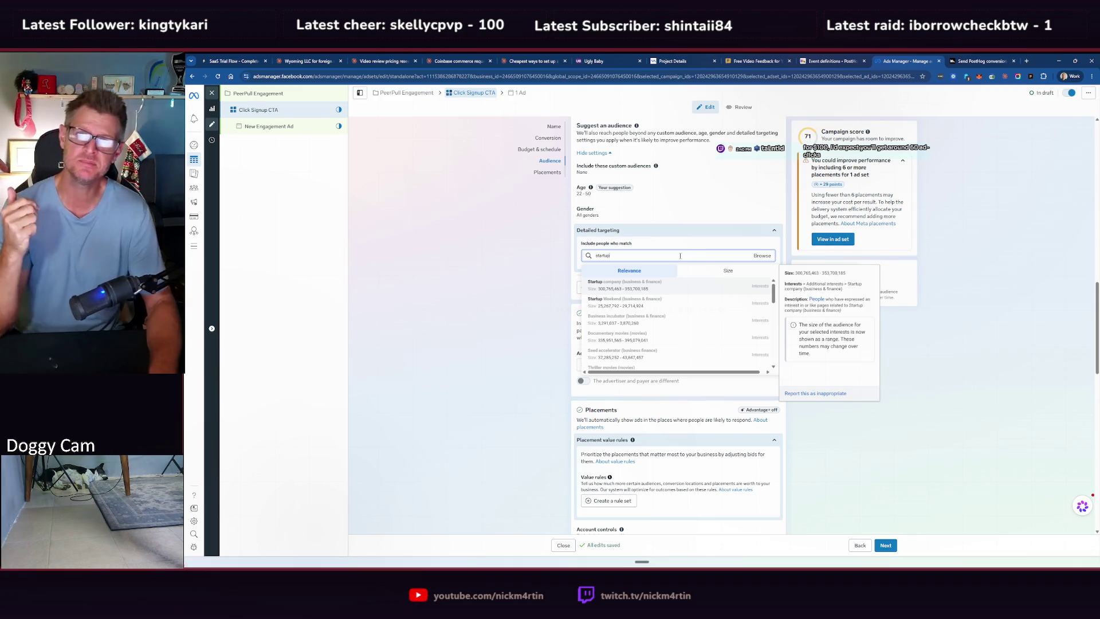
{"action": "scroll", "coordinate": [693, 311], "scroll_direction": "down", "scroll_amount": 1}
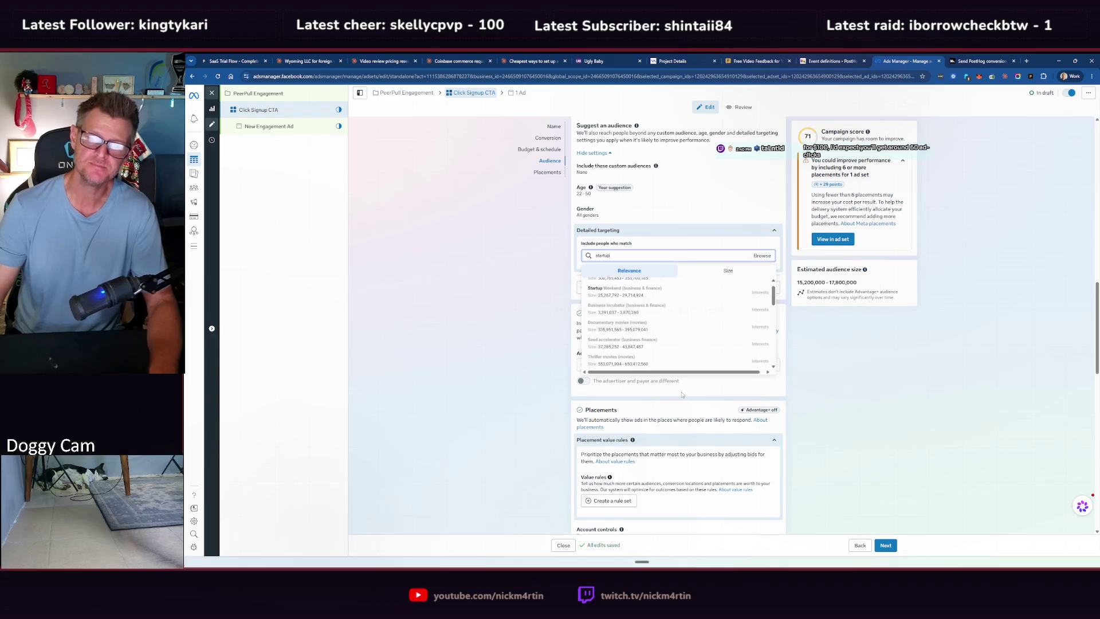
{"action": "scroll", "coordinate": [690, 295], "scroll_direction": "up", "scroll_amount": 1}
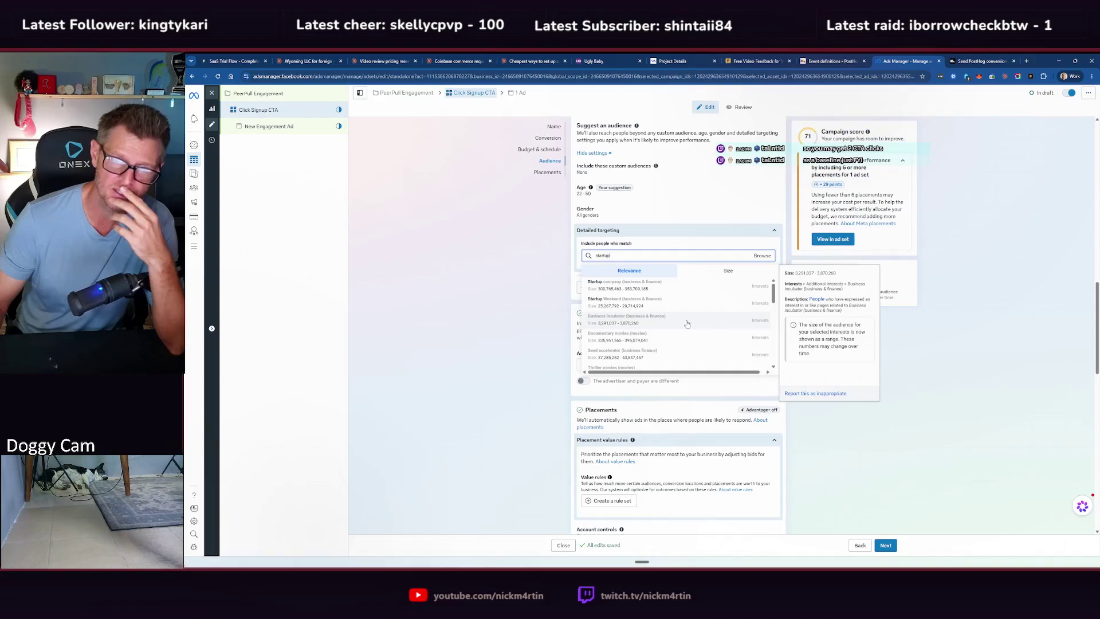
{"action": "scroll", "coordinate": [687, 323], "scroll_direction": "down", "scroll_amount": 2}
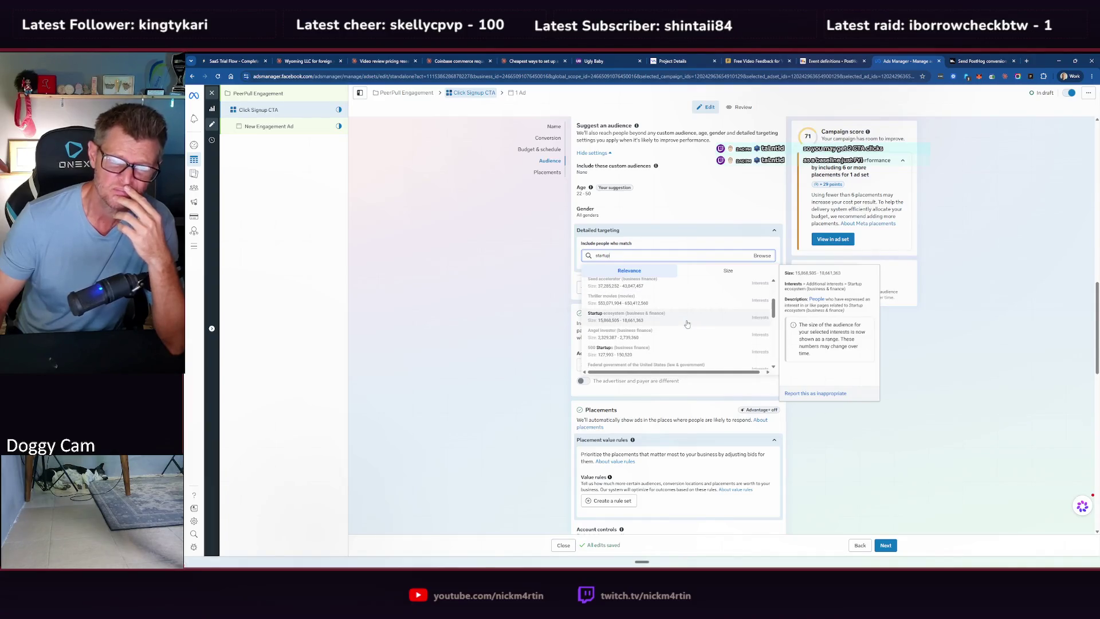
{"action": "scroll", "coordinate": [687, 324], "scroll_direction": "up", "scroll_amount": 2}
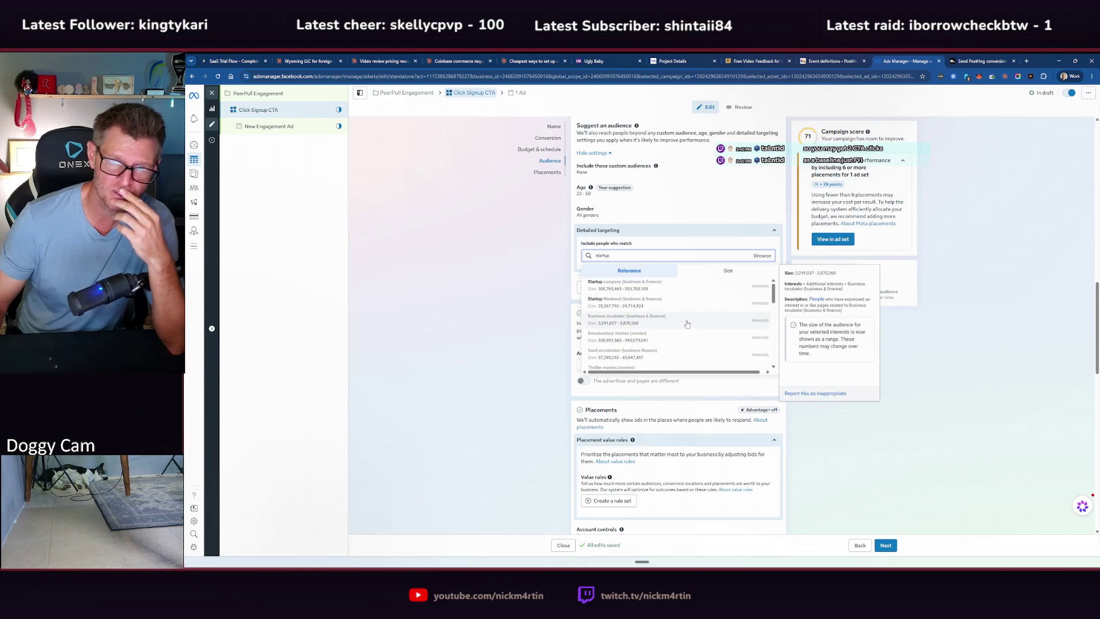
{"action": "key", "text": "Escape"}
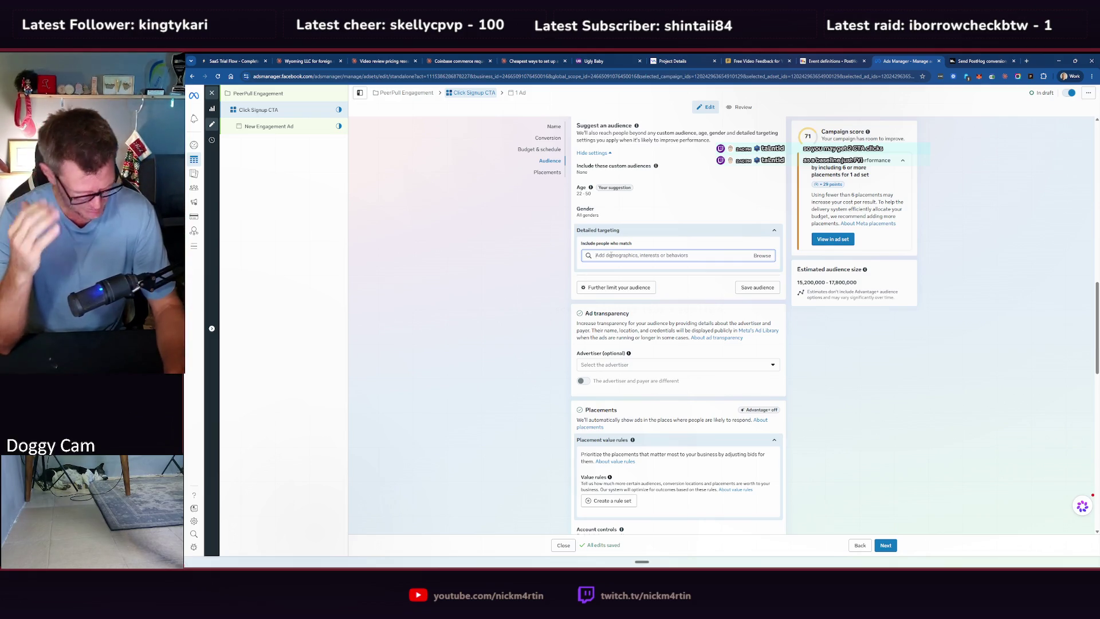
{"action": "left_click", "coordinate": [611, 255]}
{"action": "key", "text": "Escape"}
{"action": "left_click", "coordinate": [611, 255]}
{"action": "type", "text": "ideas"}
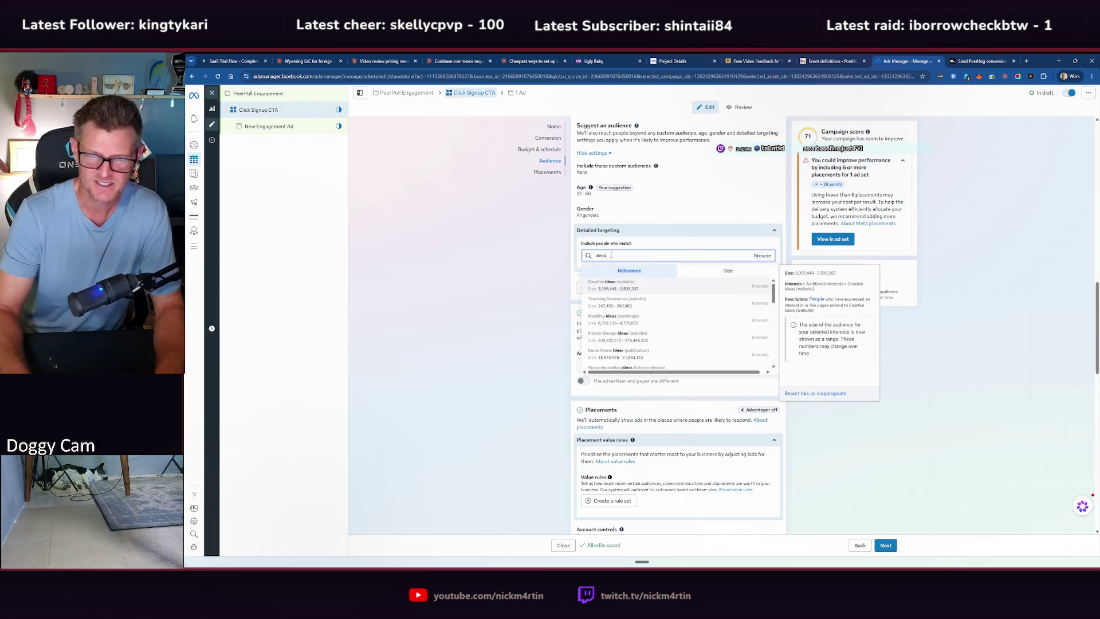
{"action": "scroll", "coordinate": [661, 353], "scroll_direction": "down", "scroll_amount": 1}
{"action": "scroll", "coordinate": [661, 353], "scroll_direction": "down", "scroll_amount": 2}
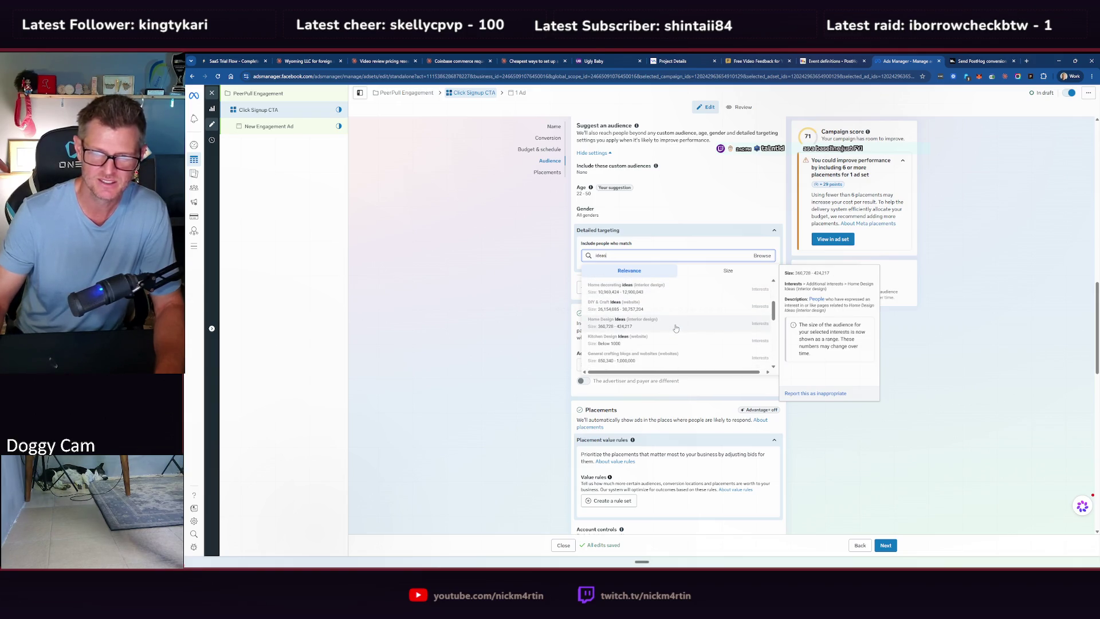
{"action": "scroll", "coordinate": [676, 328], "scroll_direction": "down", "scroll_amount": 5}
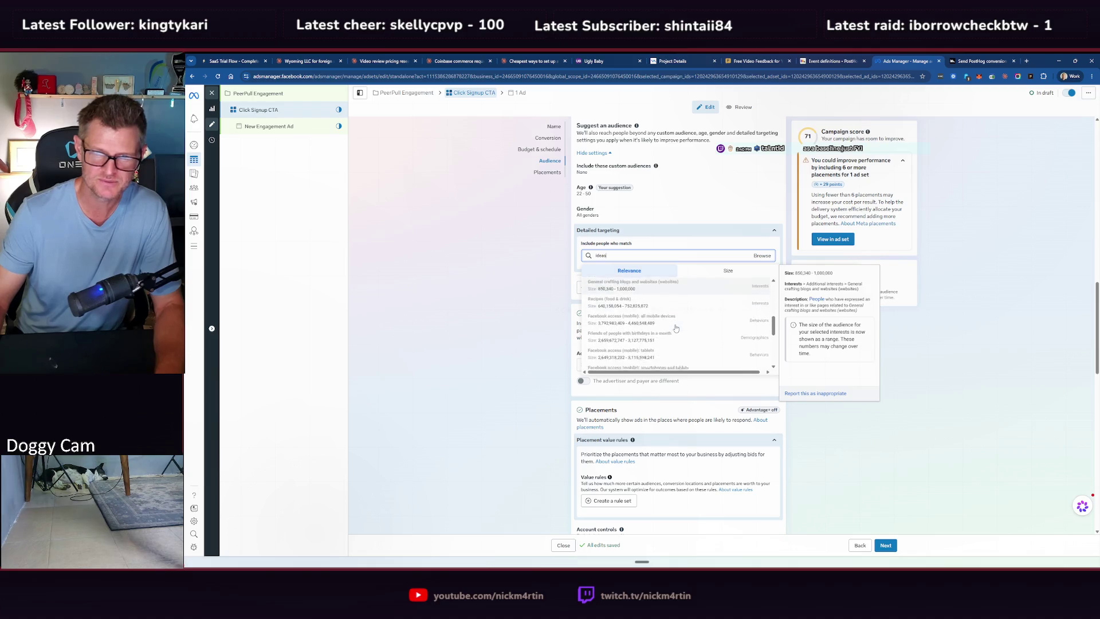
{"action": "double_click", "coordinate": [601, 256]}
{"action": "key", "text": "BackSpace"}
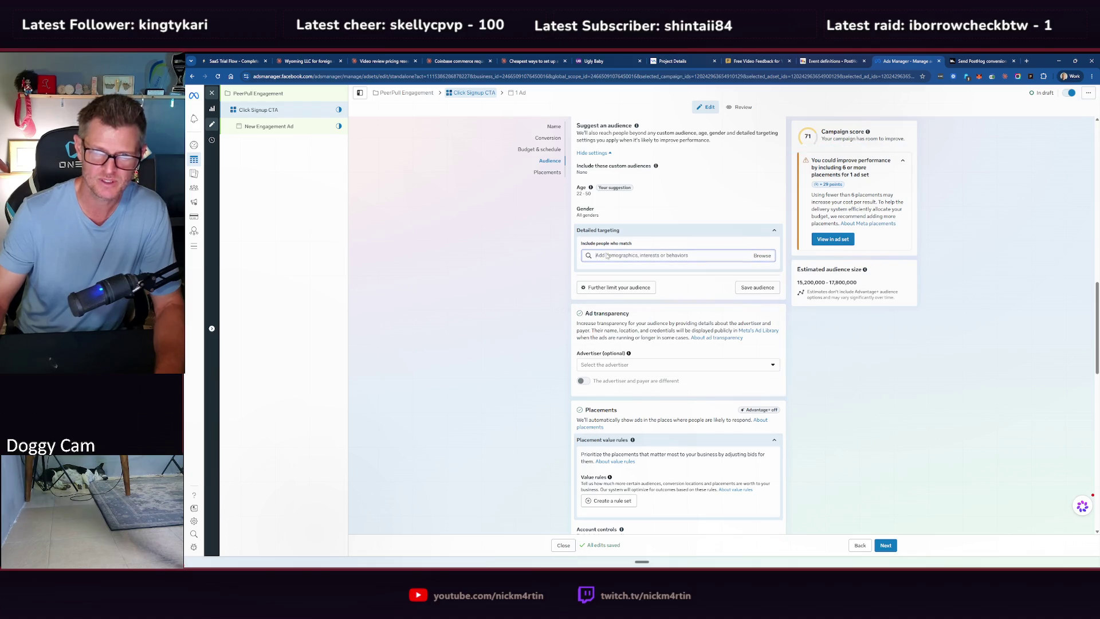
- Add the Startup Weekend and GoFundMe (website) interests to detailed targeting
{"action": "type", "text": "sta"}
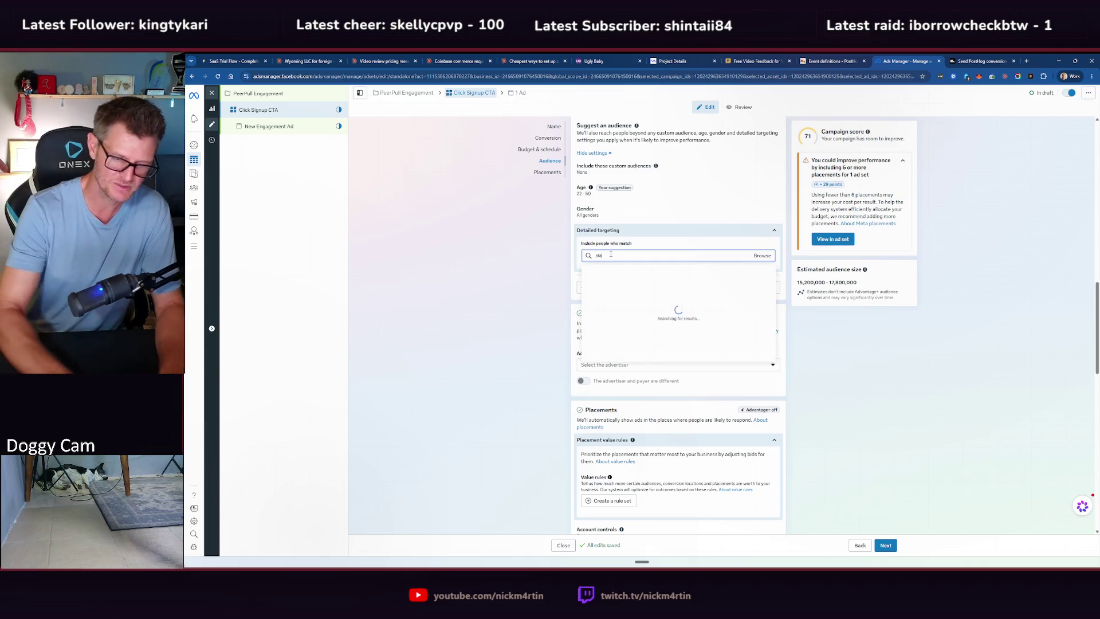
{"action": "type", "text": "rtup"}
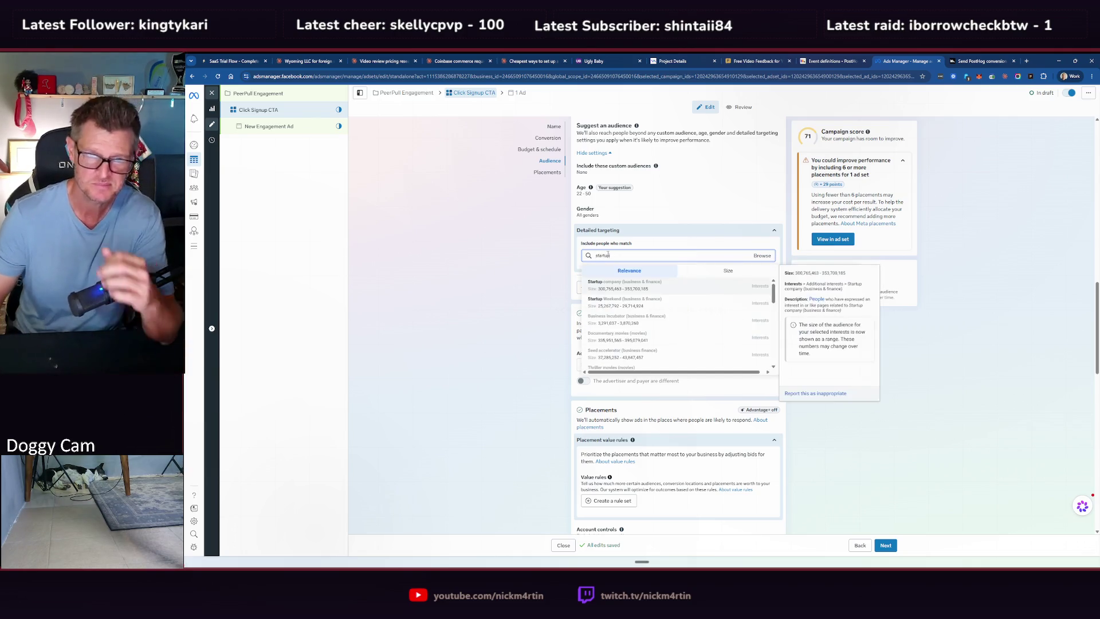
{"action": "left_click", "coordinate": [682, 310]}
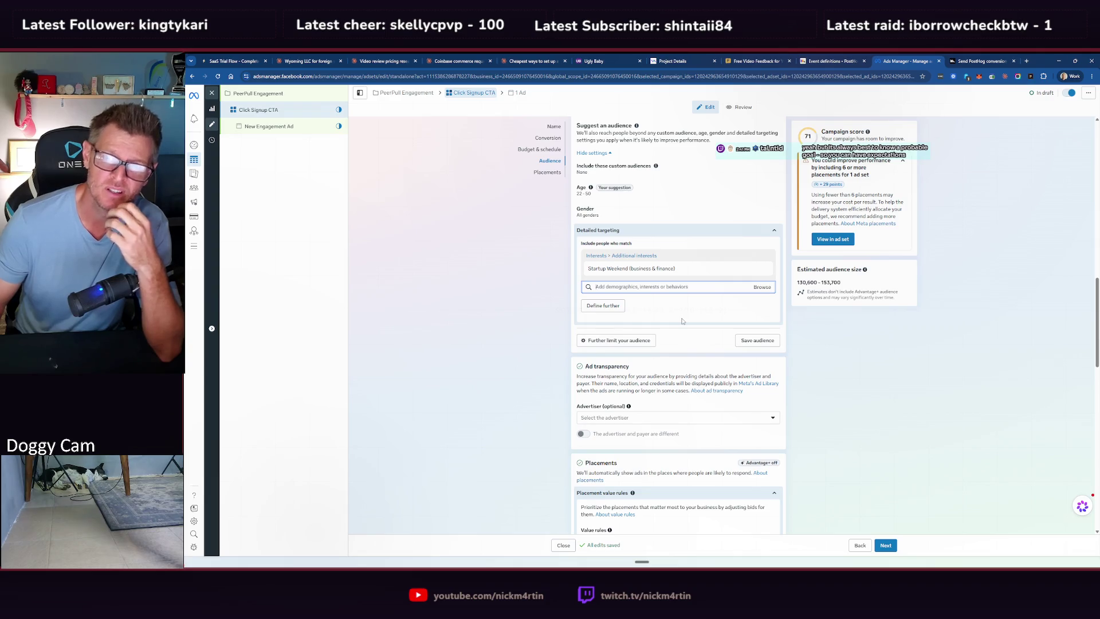
{"action": "left_click", "coordinate": [651, 287]}
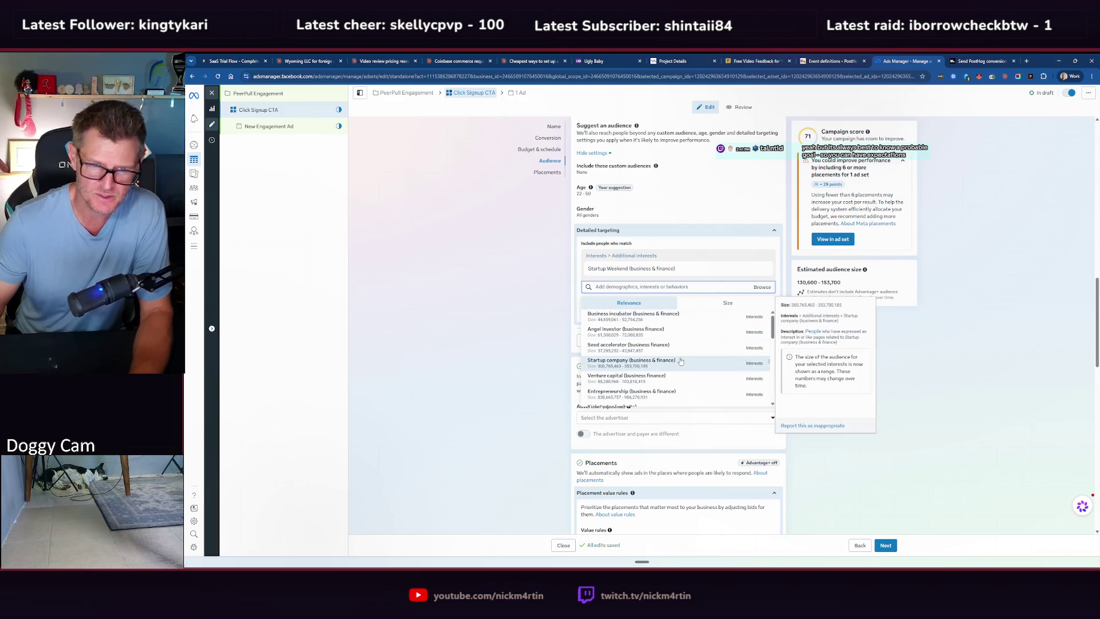
{"action": "scroll", "coordinate": [687, 367], "scroll_direction": "down", "scroll_amount": 5}
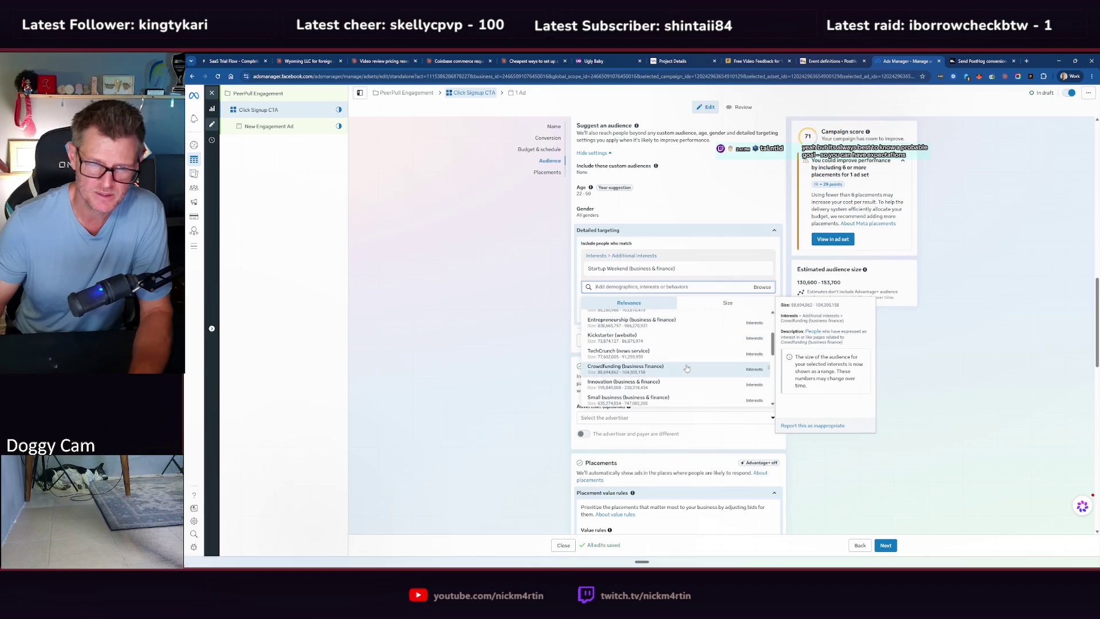
{"action": "scroll", "coordinate": [682, 369], "scroll_direction": "down", "scroll_amount": 2}
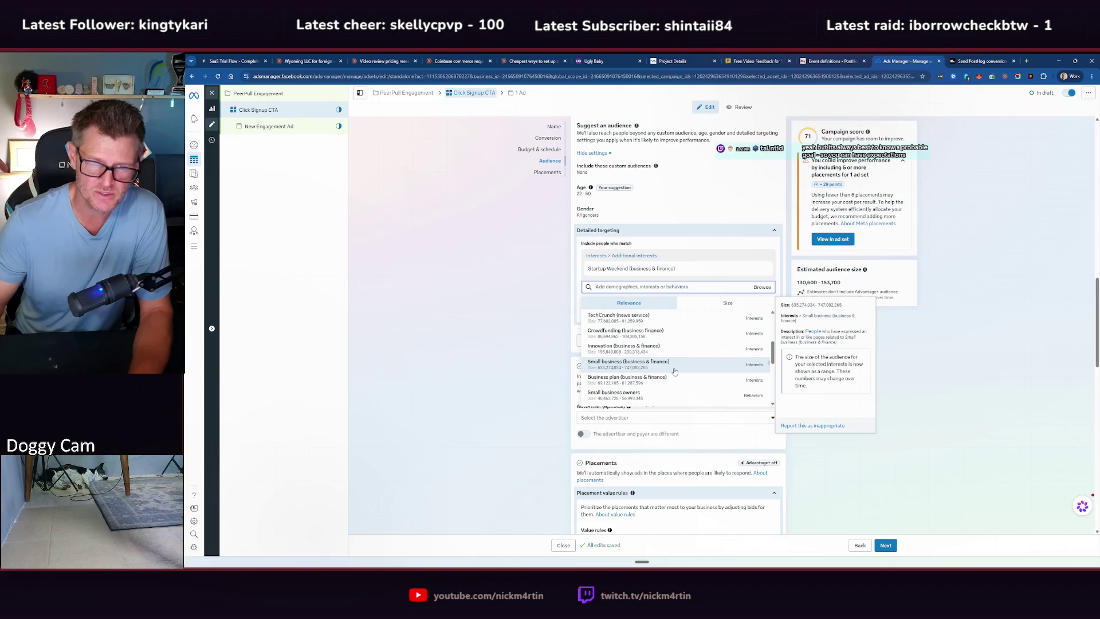
{"action": "scroll", "coordinate": [674, 371], "scroll_direction": "down", "scroll_amount": 2}
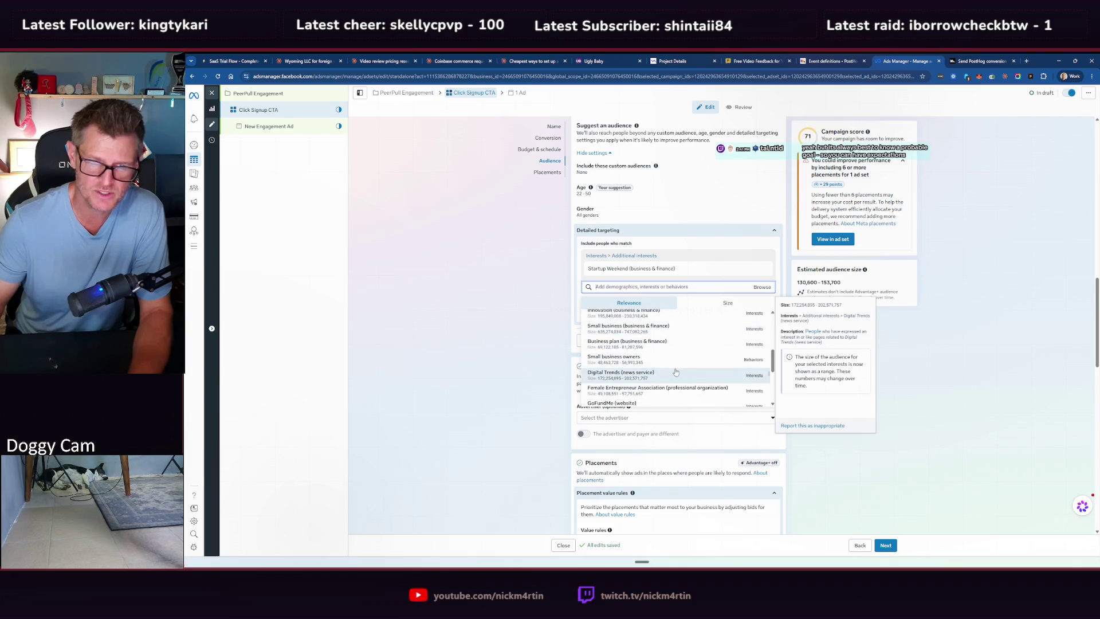
{"action": "scroll", "coordinate": [666, 379], "scroll_direction": "down", "scroll_amount": 2}
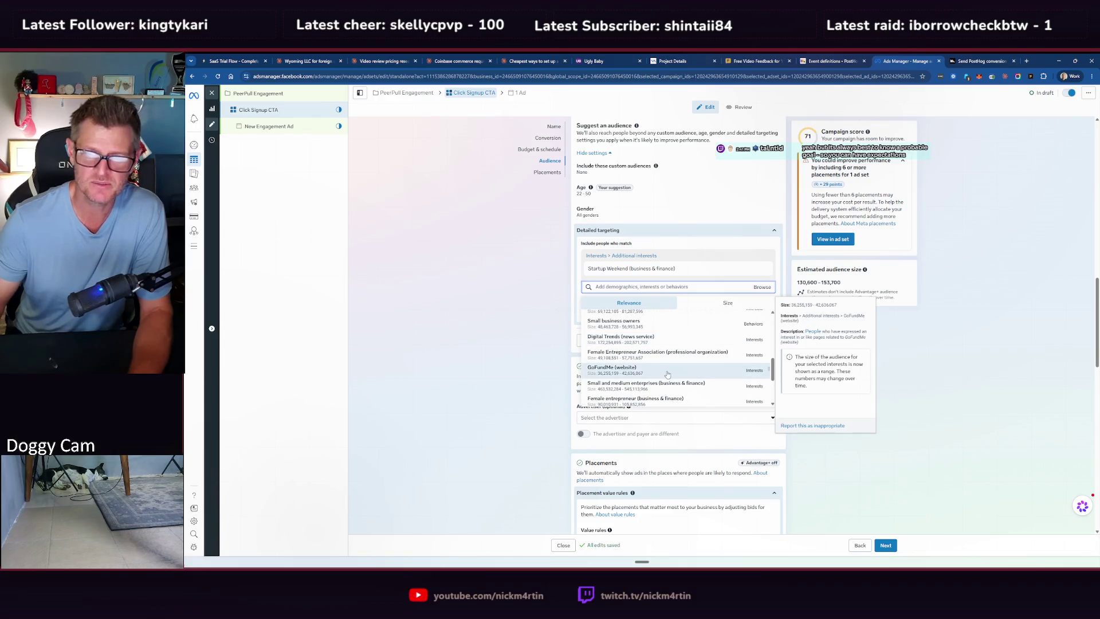
{"action": "left_click", "coordinate": [667, 374]}
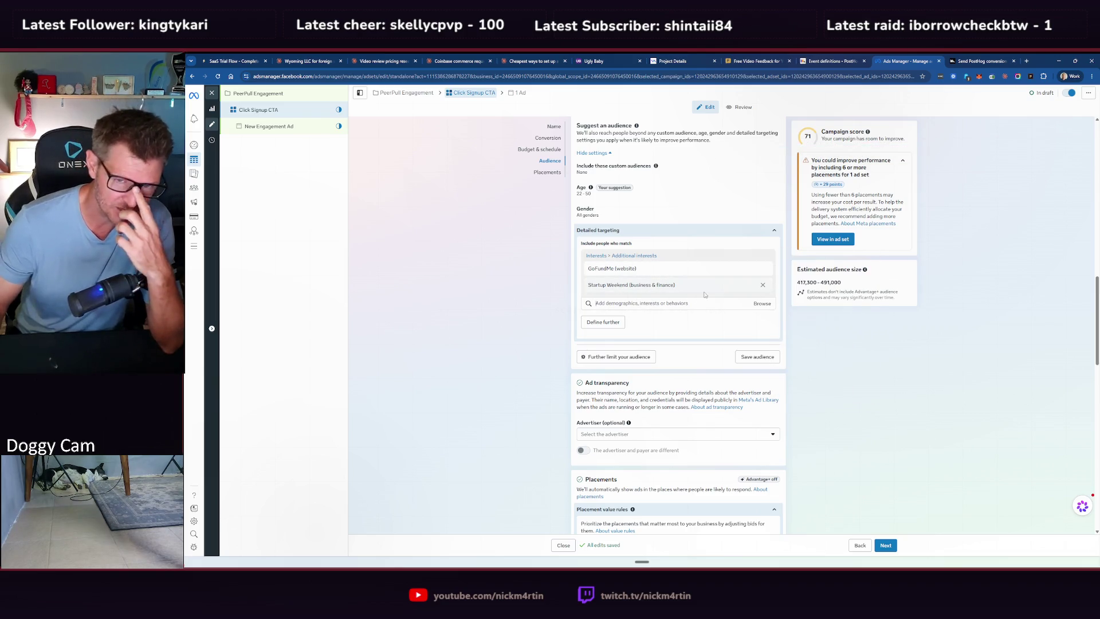
{"action": "mouse_move", "coordinate": [713, 289]}
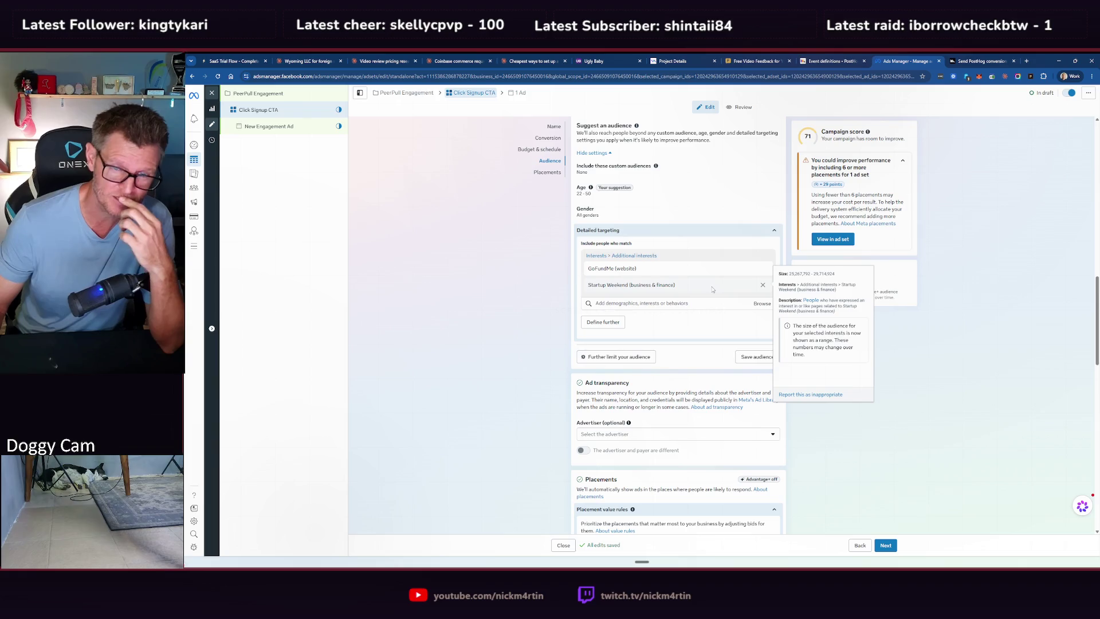
{"action": "left_click", "coordinate": [618, 304]}
- Search 'entrepren' in Detailed targeting and scroll through the suggested interests
{"action": "mouse_move", "coordinate": [701, 363]}
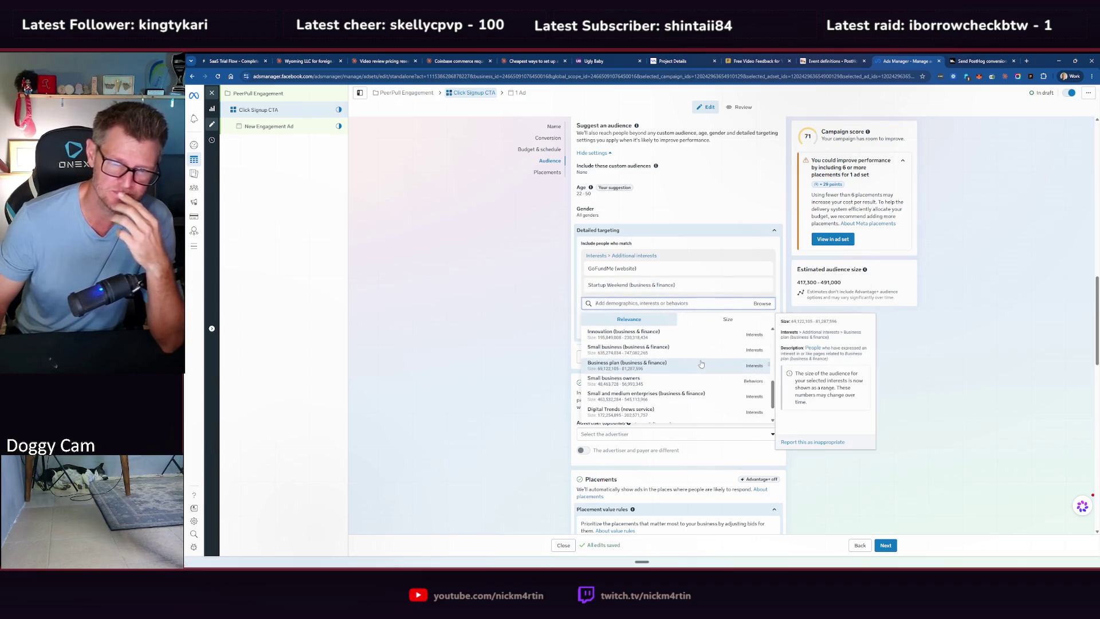
{"action": "scroll", "coordinate": [680, 388], "scroll_direction": "down", "scroll_amount": 1}
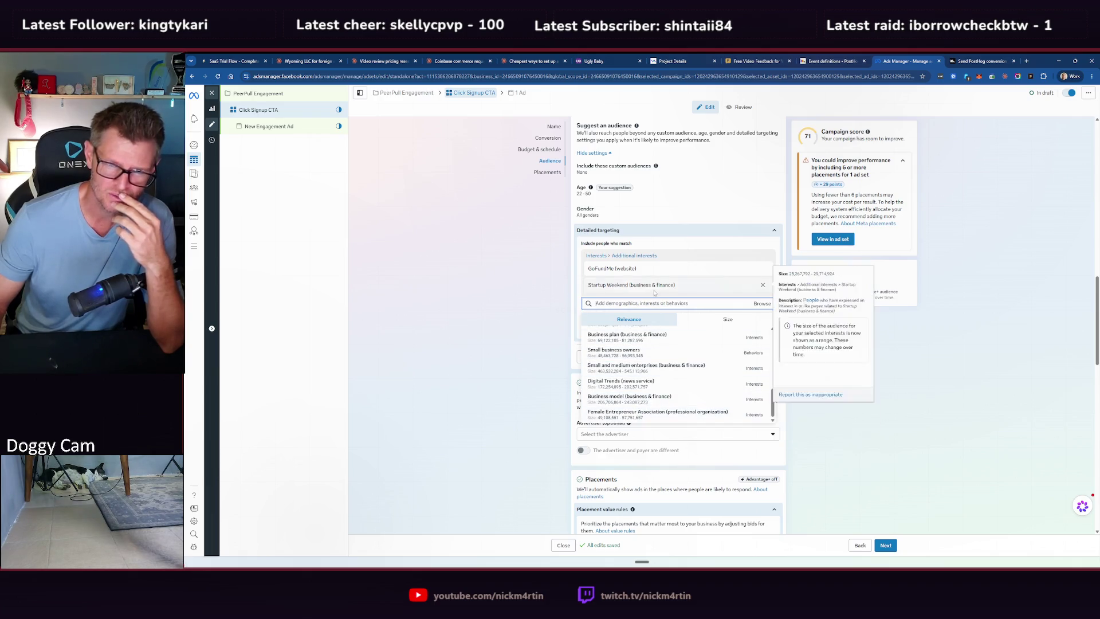
{"action": "type", "text": "en"}
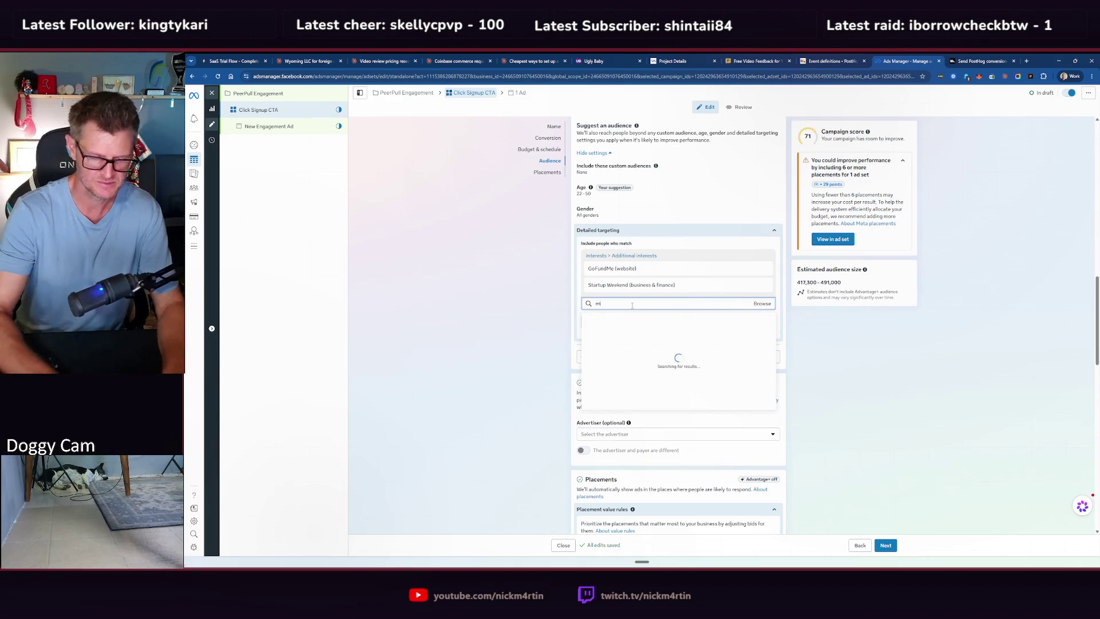
{"action": "type", "text": "trepren"}
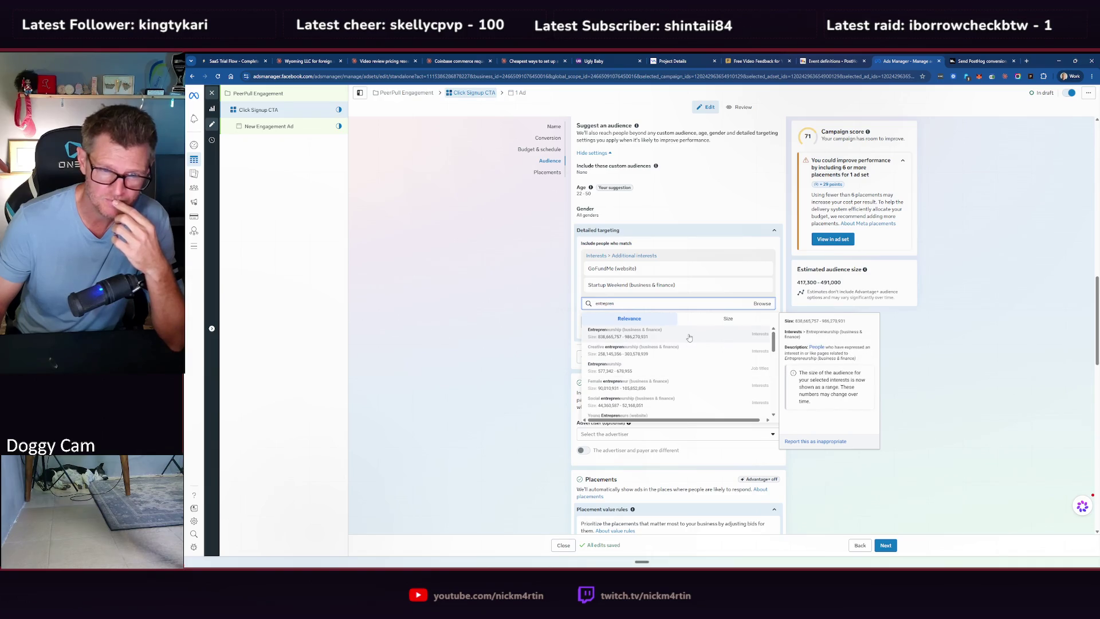
{"action": "scroll", "coordinate": [694, 378], "scroll_direction": "down", "scroll_amount": 2}
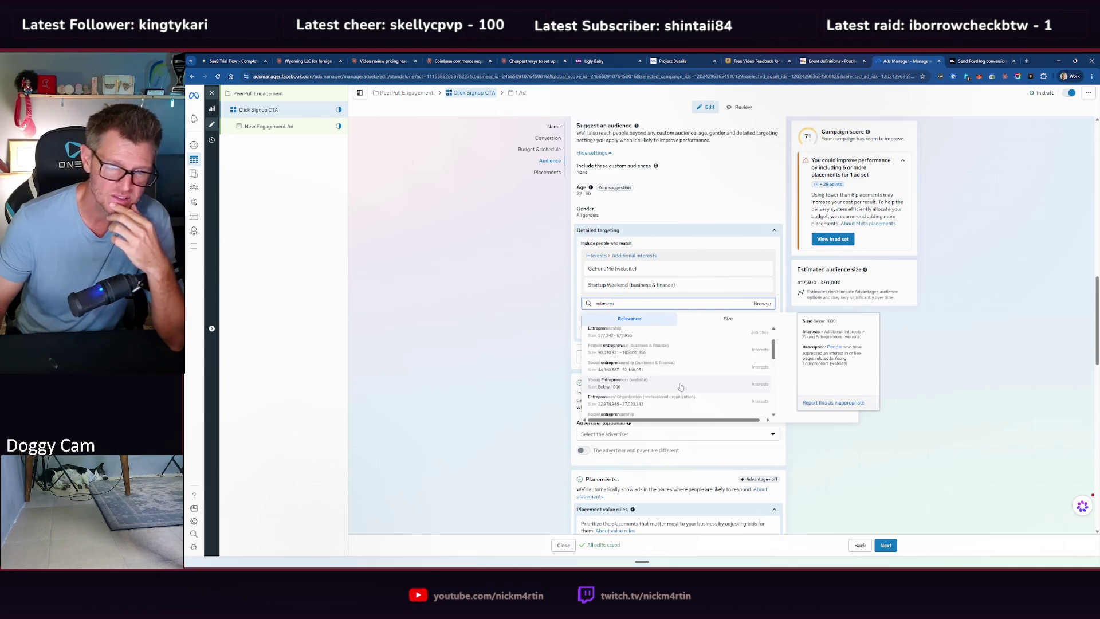
{"action": "scroll", "coordinate": [699, 361], "scroll_direction": "down", "scroll_amount": 2}
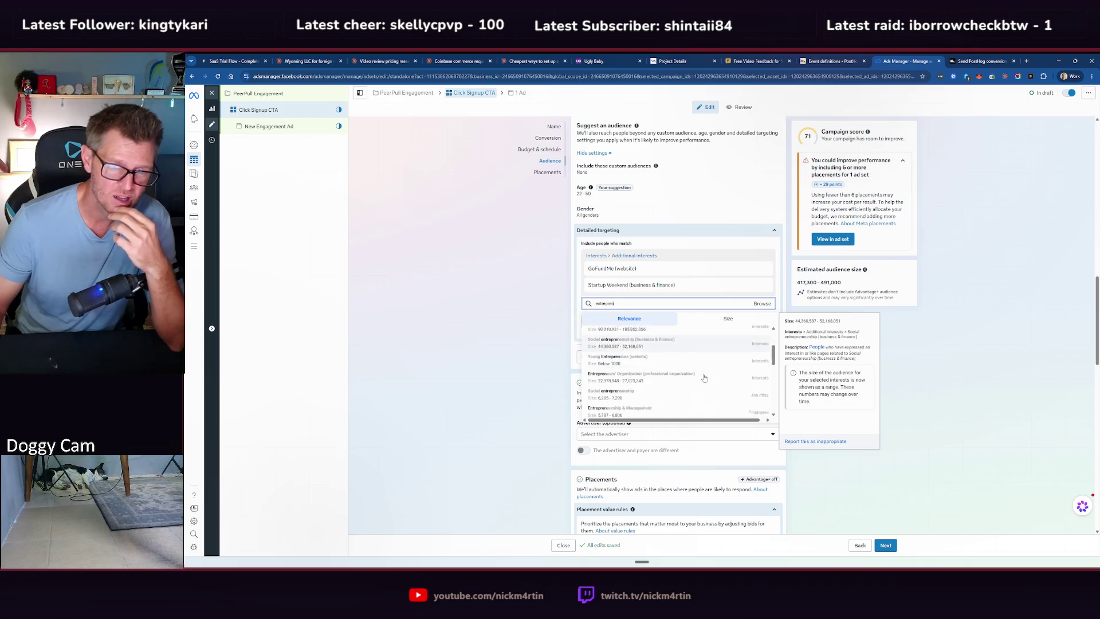
{"action": "scroll", "coordinate": [705, 378], "scroll_direction": "down", "scroll_amount": 2}
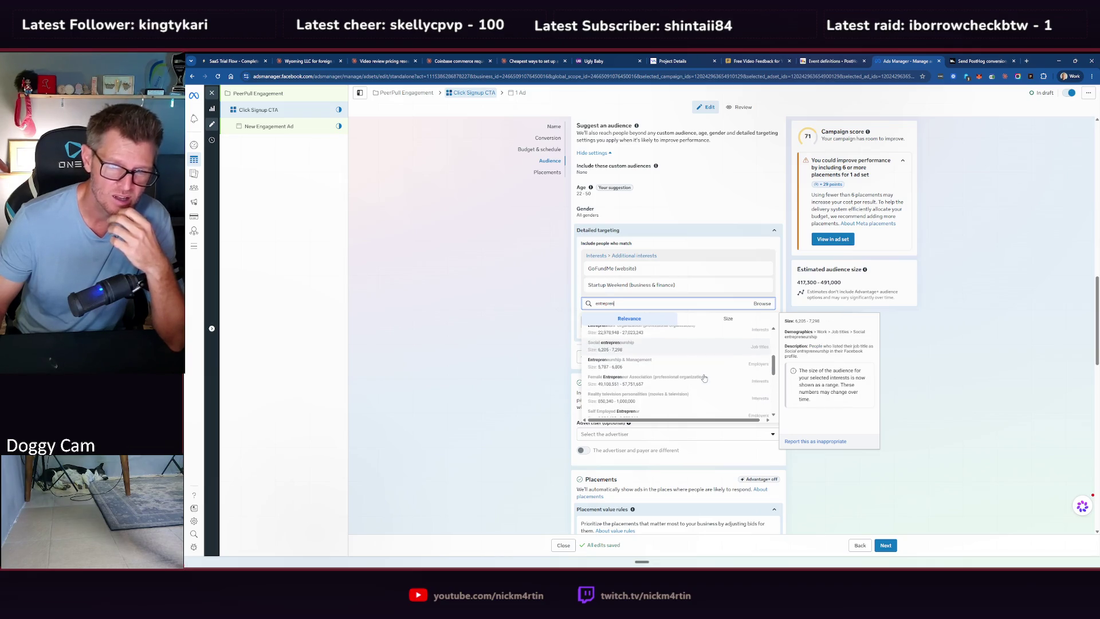
{"action": "scroll", "coordinate": [704, 377], "scroll_direction": "down", "scroll_amount": 2}
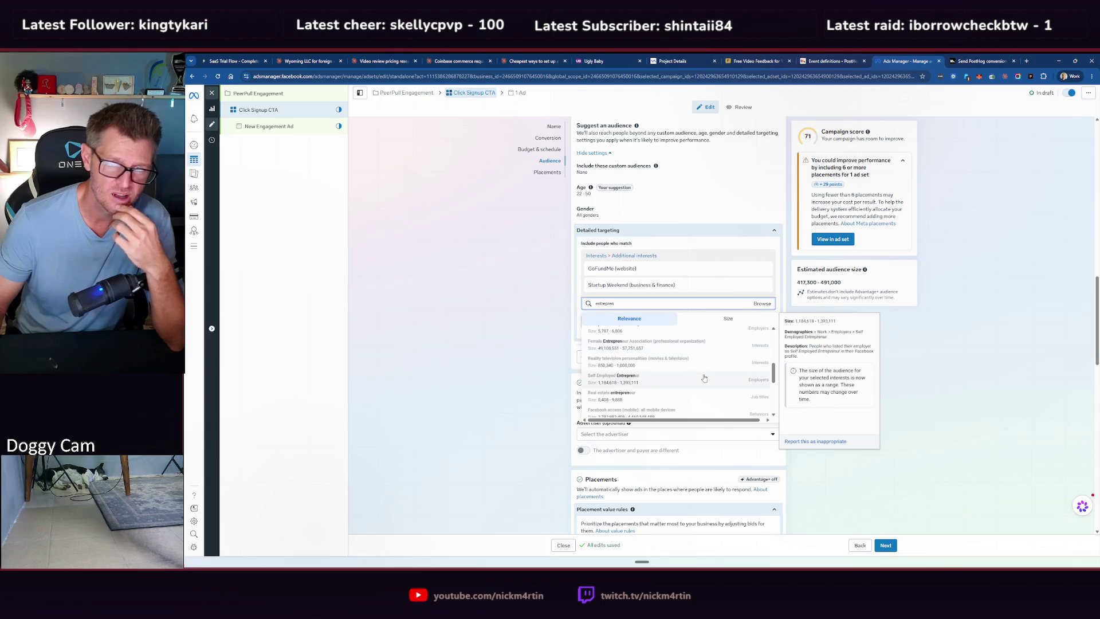
{"action": "scroll", "coordinate": [705, 378], "scroll_direction": "down", "scroll_amount": 2}
{"action": "scroll", "coordinate": [705, 378], "scroll_direction": "down", "scroll_amount": 2}
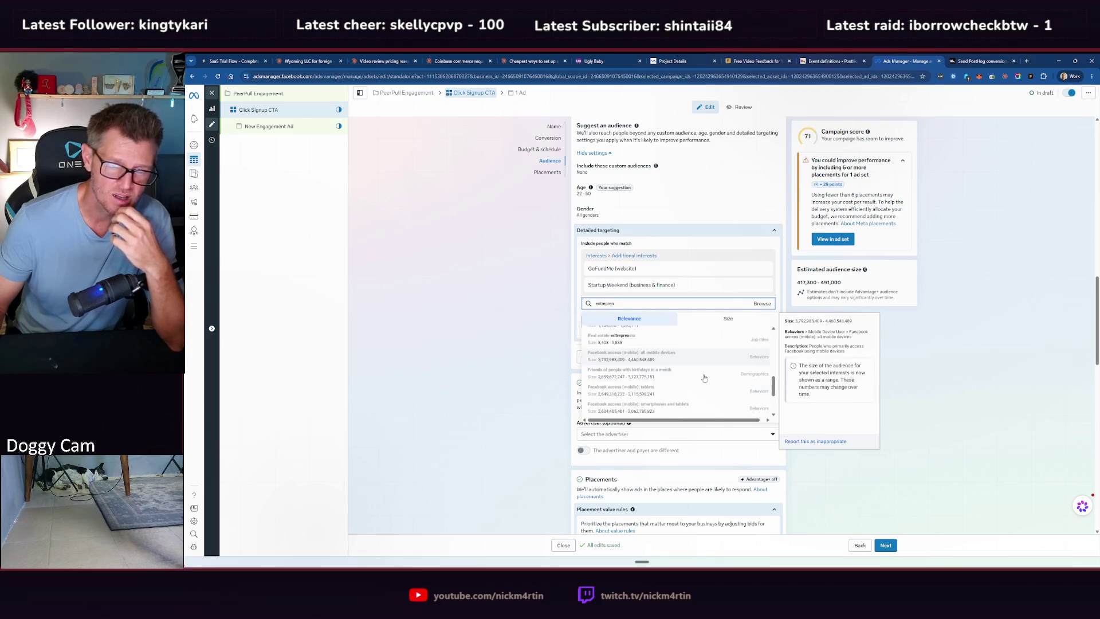
{"action": "scroll", "coordinate": [704, 378], "scroll_direction": "down", "scroll_amount": 2}
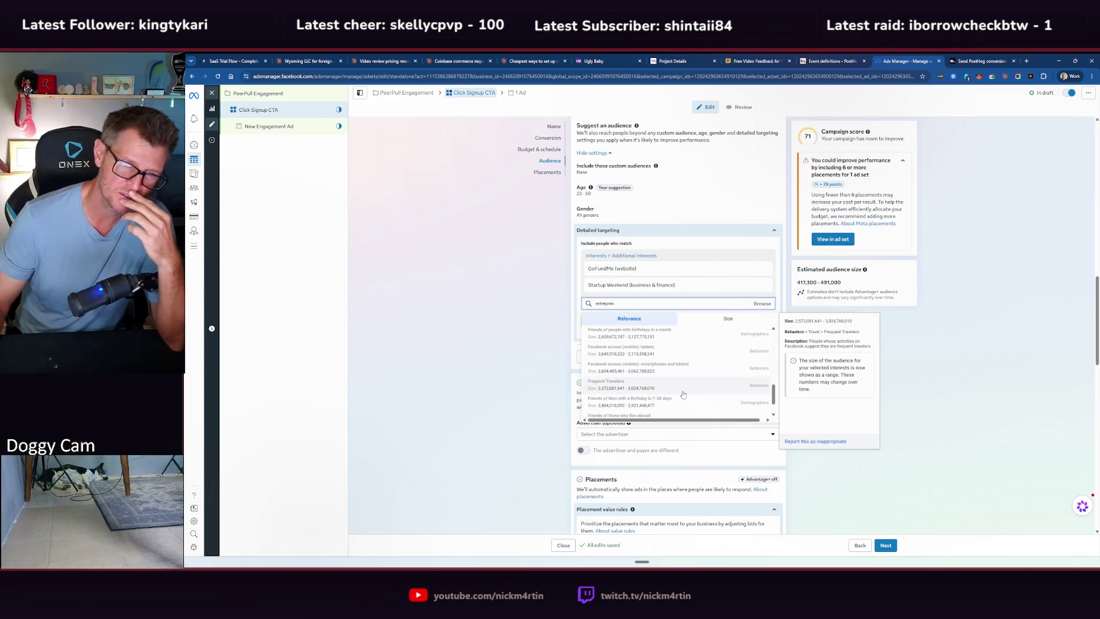
- Replace the search with 'fredback', then 'review', and browse the review-related suggestions
{"action": "double_click", "coordinate": [609, 304]}
{"action": "type", "text": "fredback"}
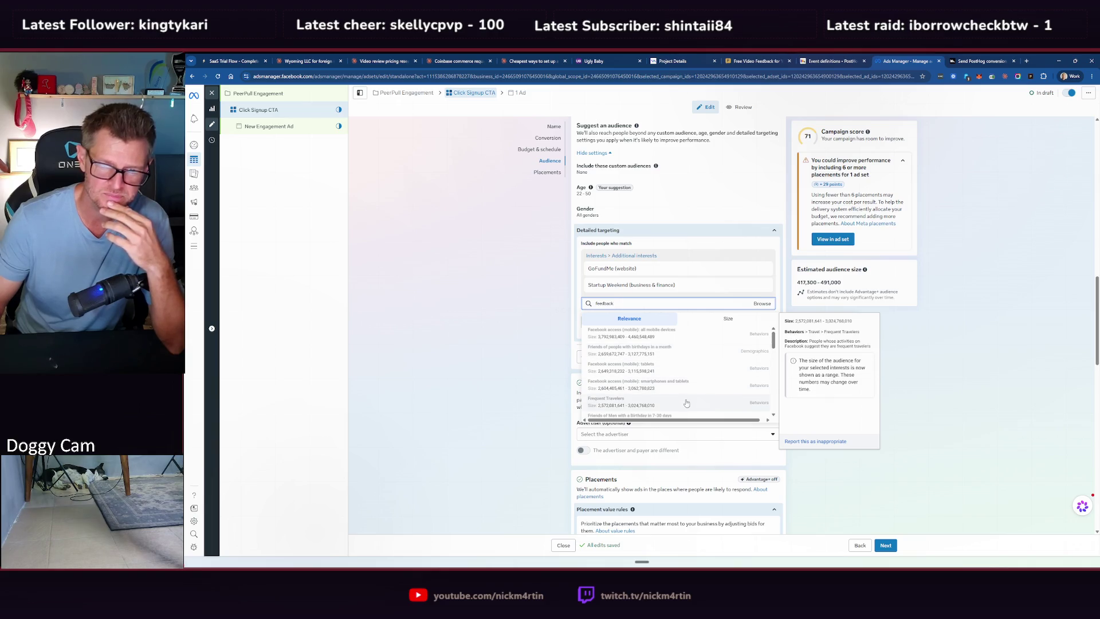
{"action": "double_click", "coordinate": [598, 303]}
{"action": "type", "text": "review"}
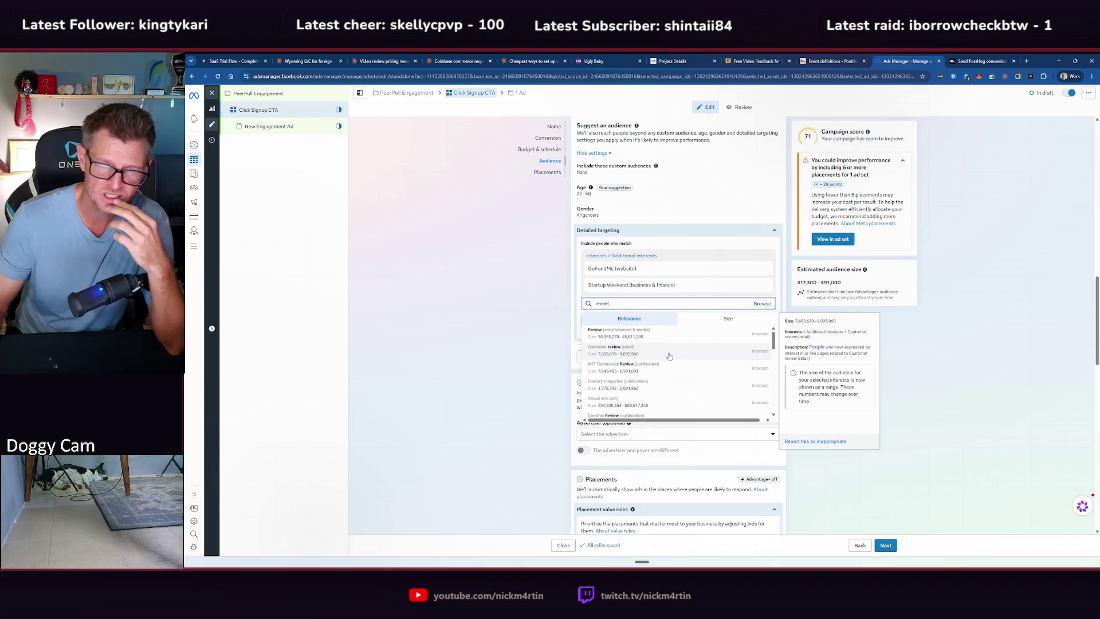
{"action": "scroll", "coordinate": [677, 367], "scroll_direction": "down", "scroll_amount": 1}
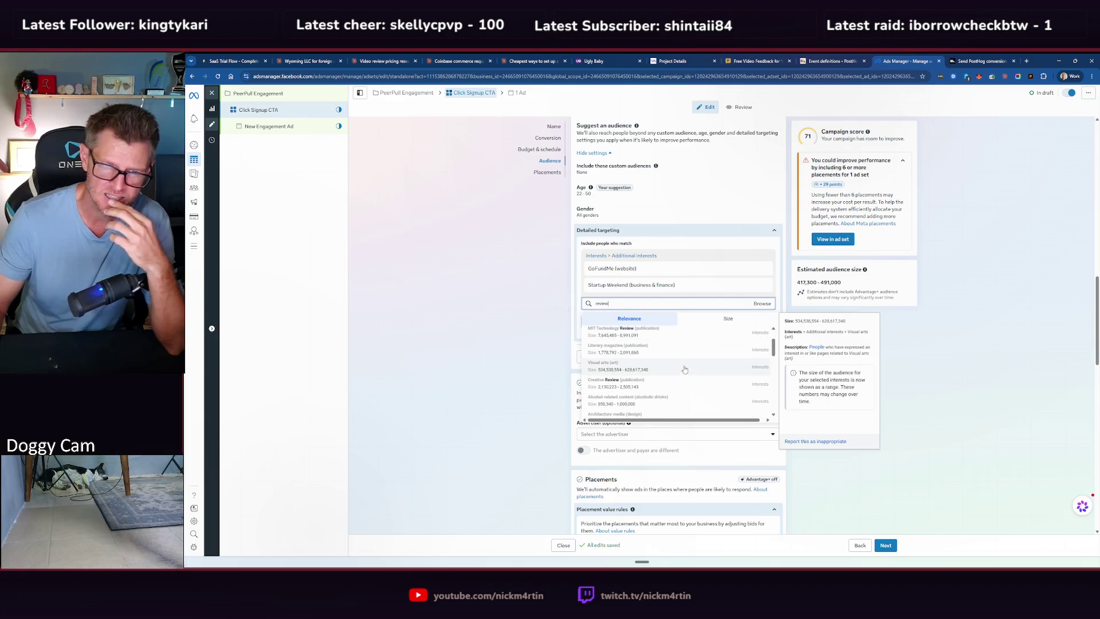
{"action": "scroll", "coordinate": [676, 384], "scroll_direction": "down", "scroll_amount": 1}
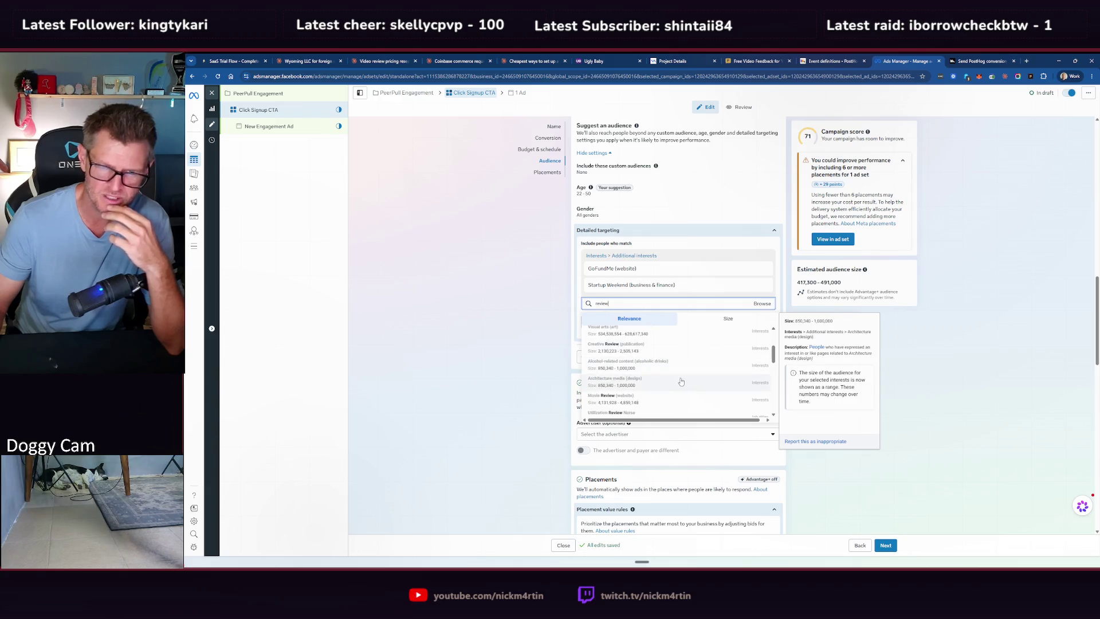
{"action": "scroll", "coordinate": [667, 384], "scroll_direction": "down", "scroll_amount": 1}
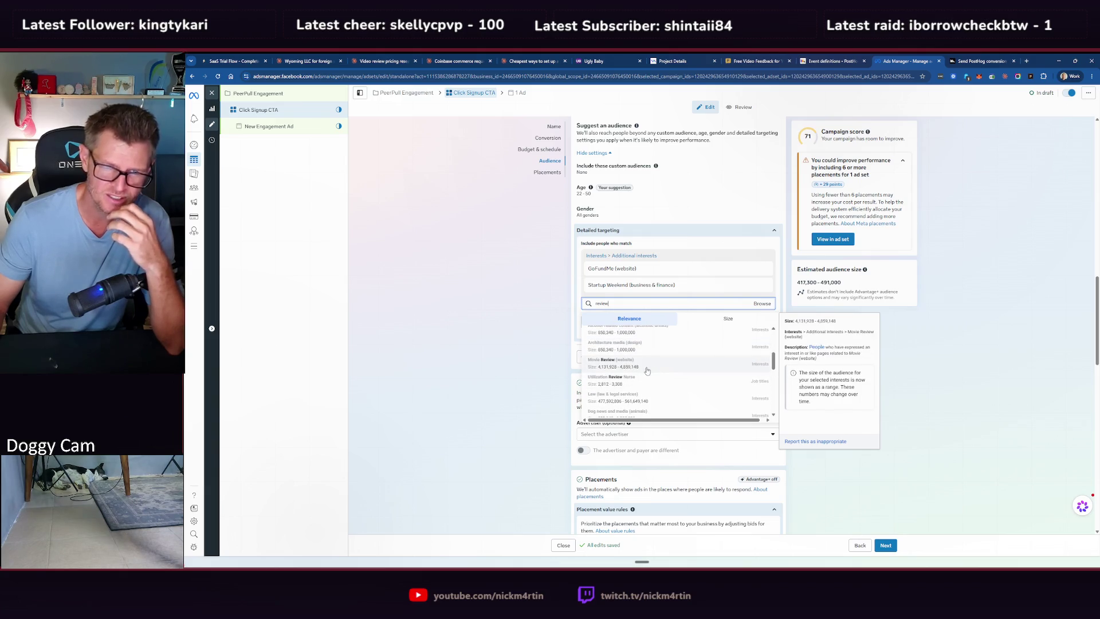
{"action": "scroll", "coordinate": [675, 378], "scroll_direction": "down", "scroll_amount": 2}
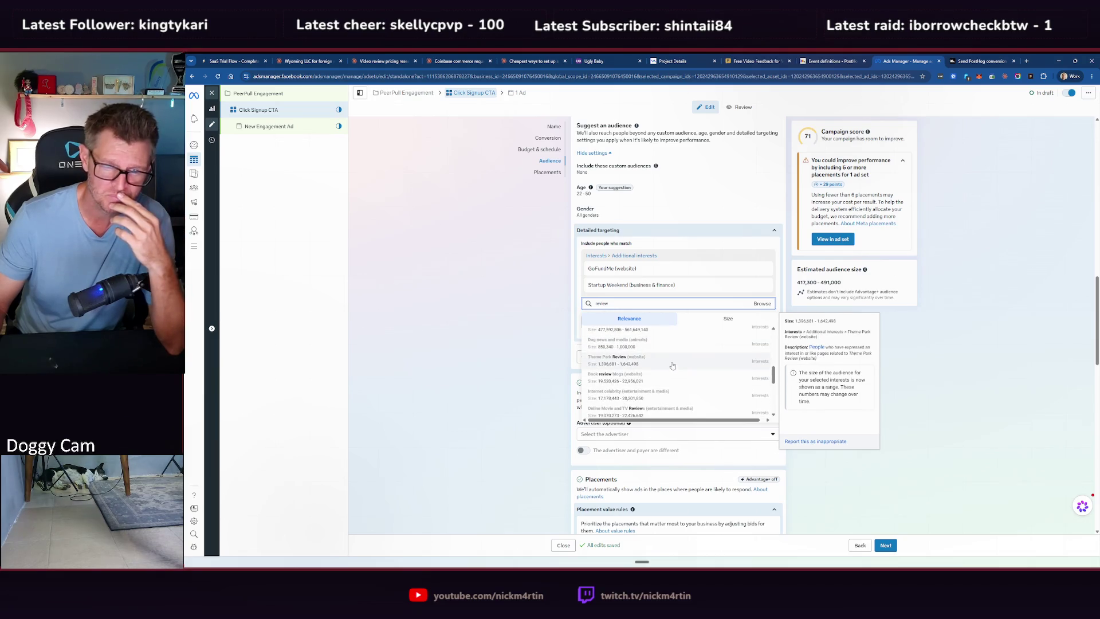
{"action": "scroll", "coordinate": [671, 372], "scroll_direction": "down", "scroll_amount": 1}
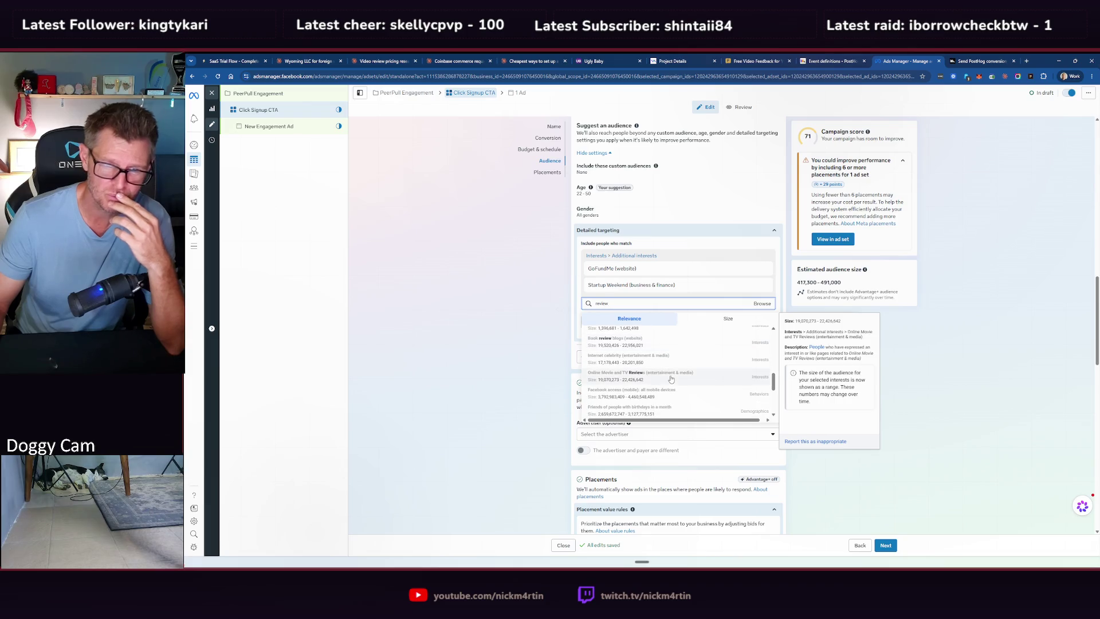
{"action": "scroll", "coordinate": [659, 380], "scroll_direction": "down", "scroll_amount": 1}
{"action": "scroll", "coordinate": [681, 381], "scroll_direction": "down", "scroll_amount": 2}
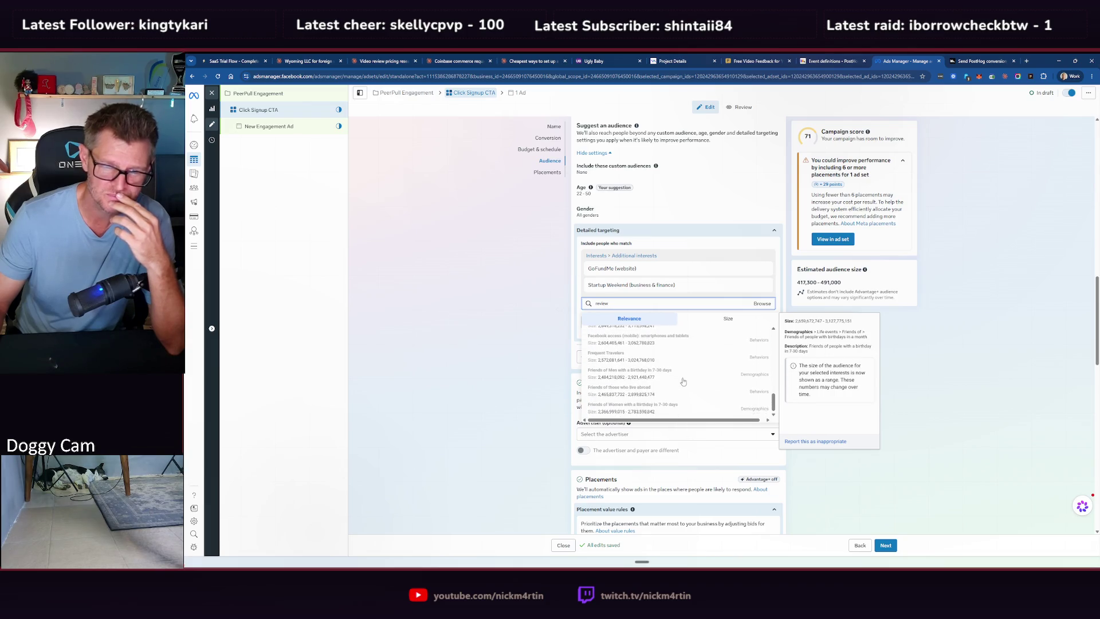
- Clear the search, look up 'website', and scroll through its suggested interests
{"action": "left_click", "coordinate": [618, 304]}
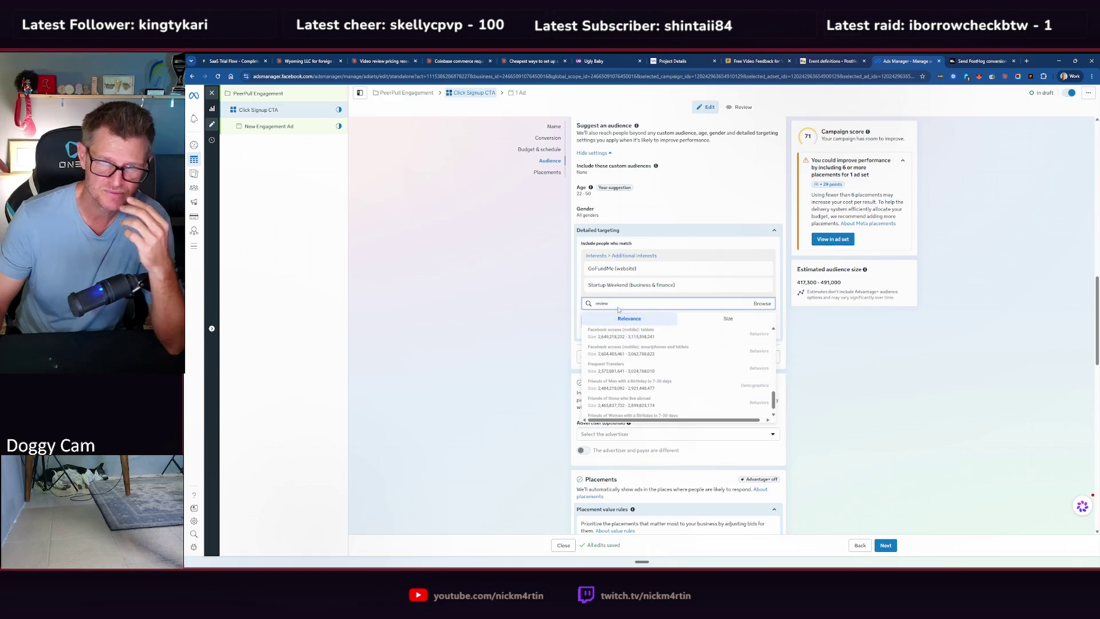
{"action": "key", "text": "ctrl+a"}
{"action": "key", "text": "BackSpace"}
{"action": "type", "text": "website"}
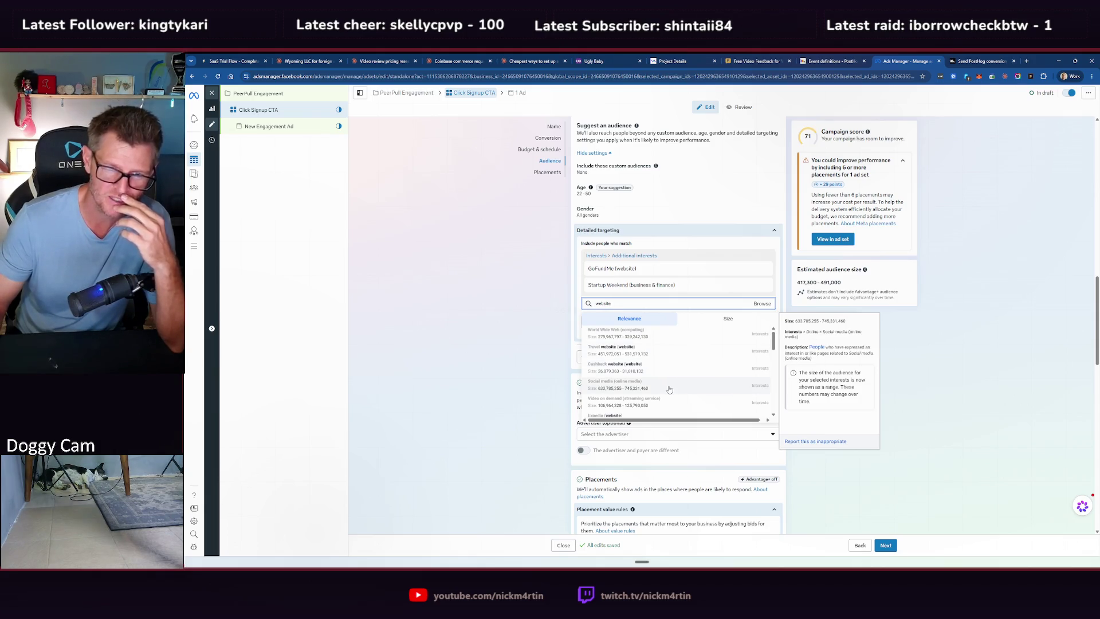
{"action": "scroll", "coordinate": [682, 389], "scroll_direction": "down", "scroll_amount": 2}
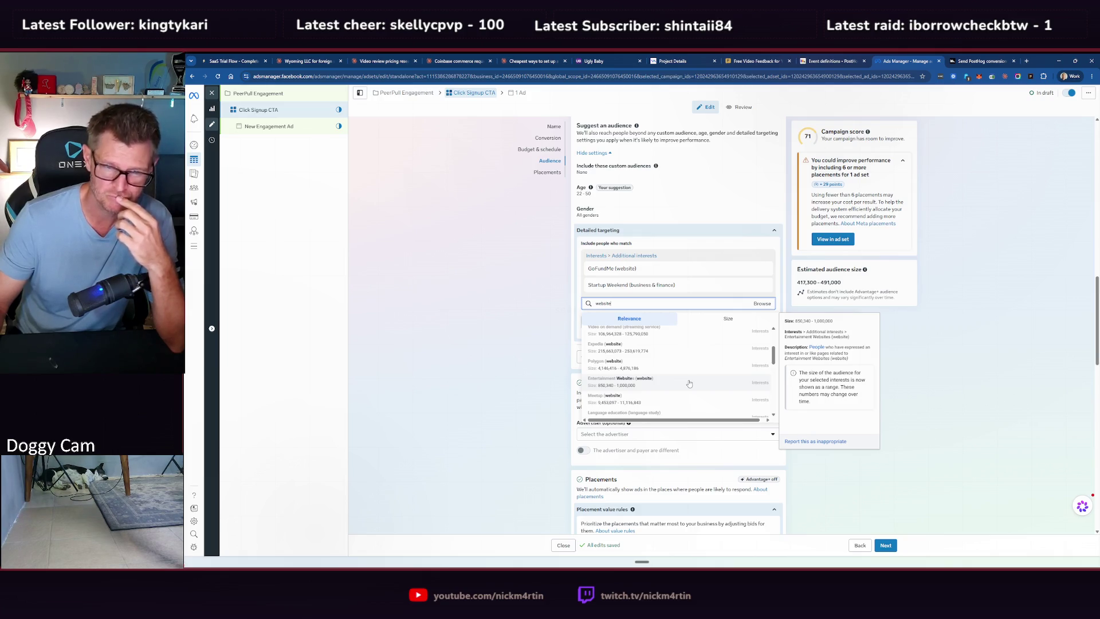
{"action": "scroll", "coordinate": [689, 384], "scroll_direction": "down", "scroll_amount": 2}
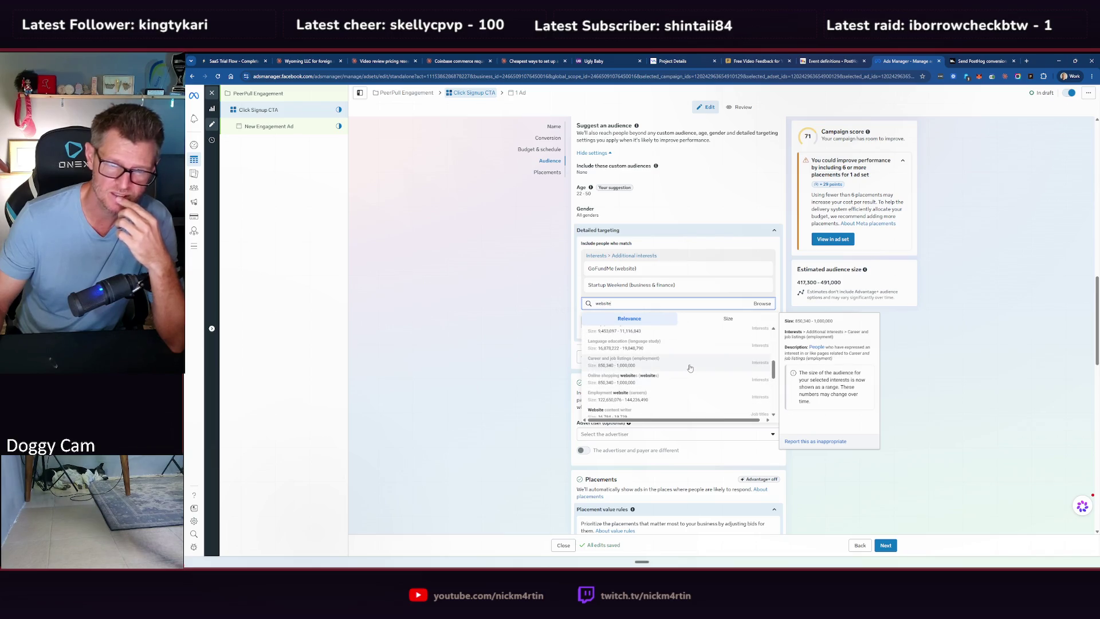
{"action": "scroll", "coordinate": [665, 352], "scroll_direction": "down", "scroll_amount": 2}
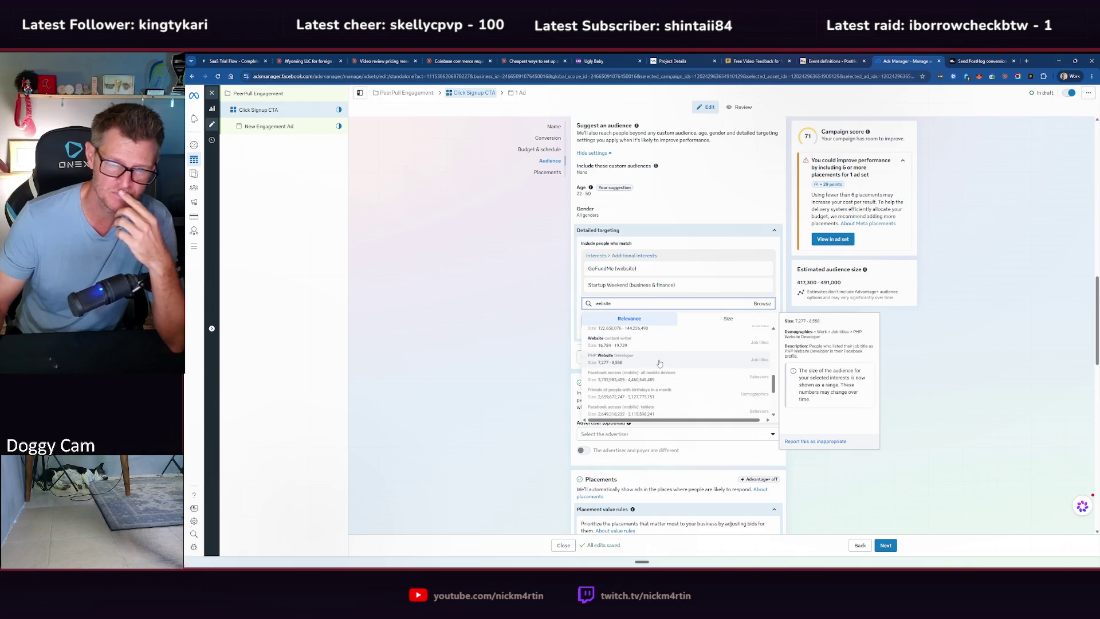
{"action": "scroll", "coordinate": [672, 392], "scroll_direction": "down", "scroll_amount": 1}
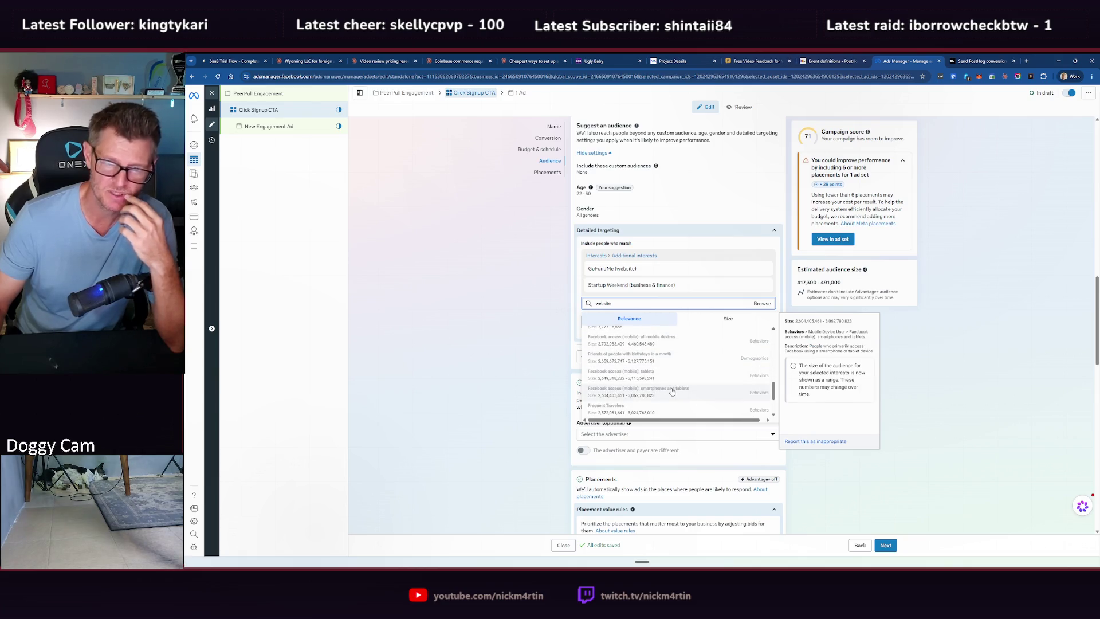
{"action": "scroll", "coordinate": [672, 391], "scroll_direction": "down", "scroll_amount": 2}
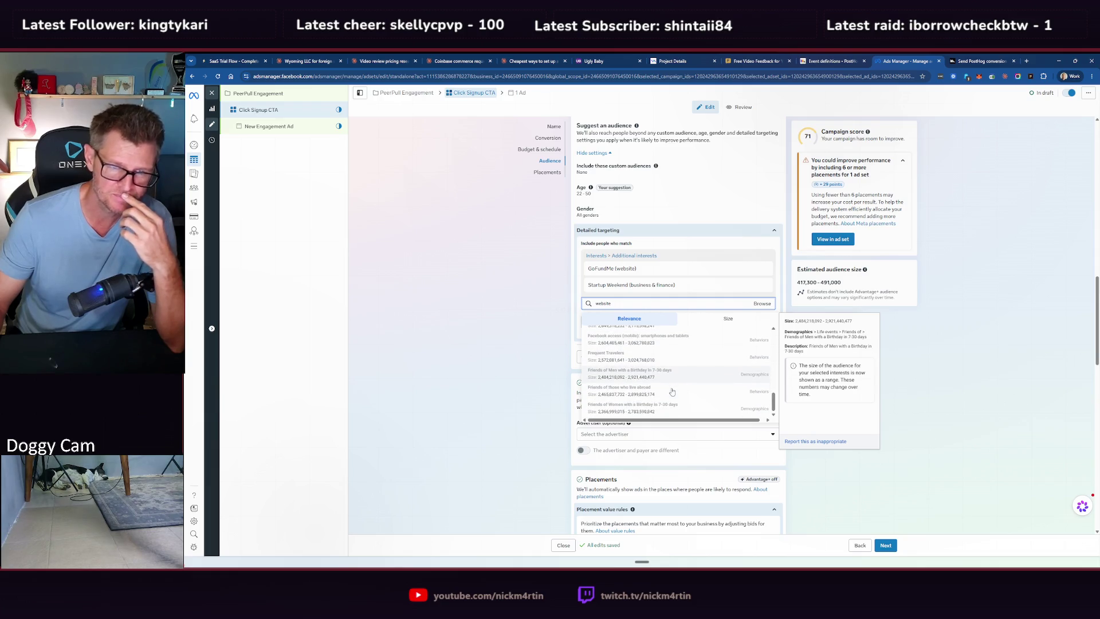
- Replace the search with 'startup' and scroll through the startup interest suggestions
{"action": "double_click", "coordinate": [630, 304]}
{"action": "key", "text": "BackSpace"}
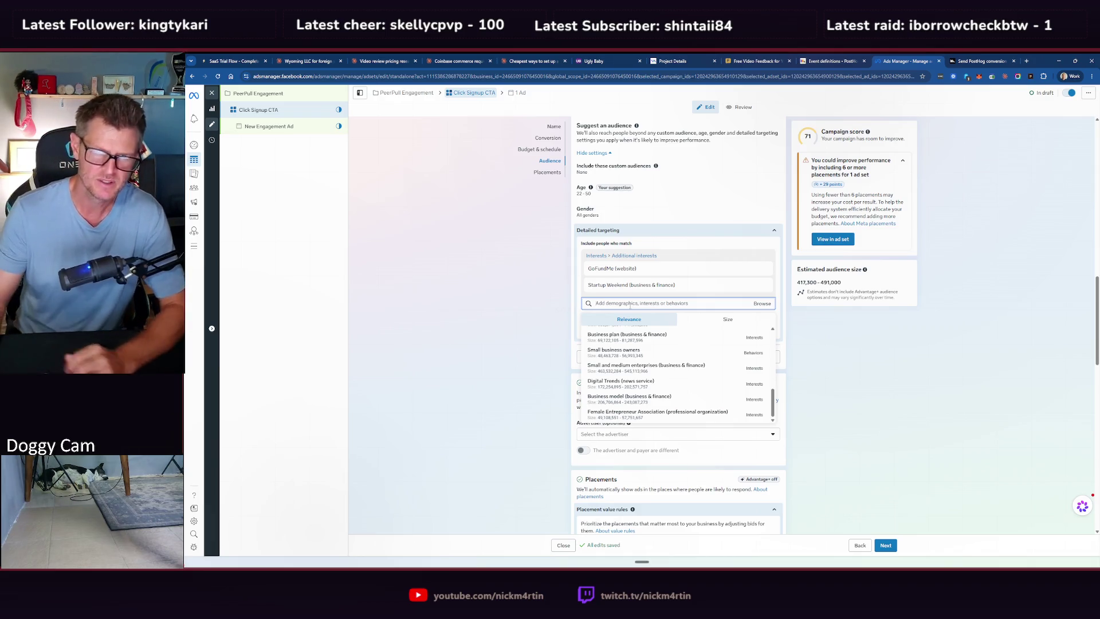
{"action": "type", "text": "startup"}
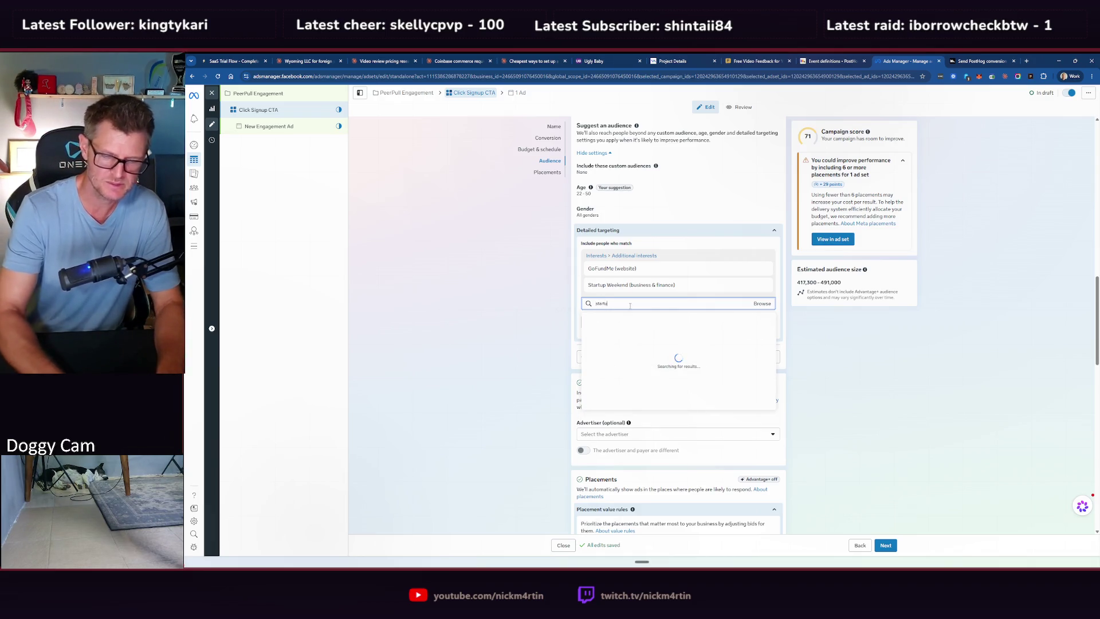
{"action": "scroll", "coordinate": [661, 349], "scroll_direction": "down", "scroll_amount": 1}
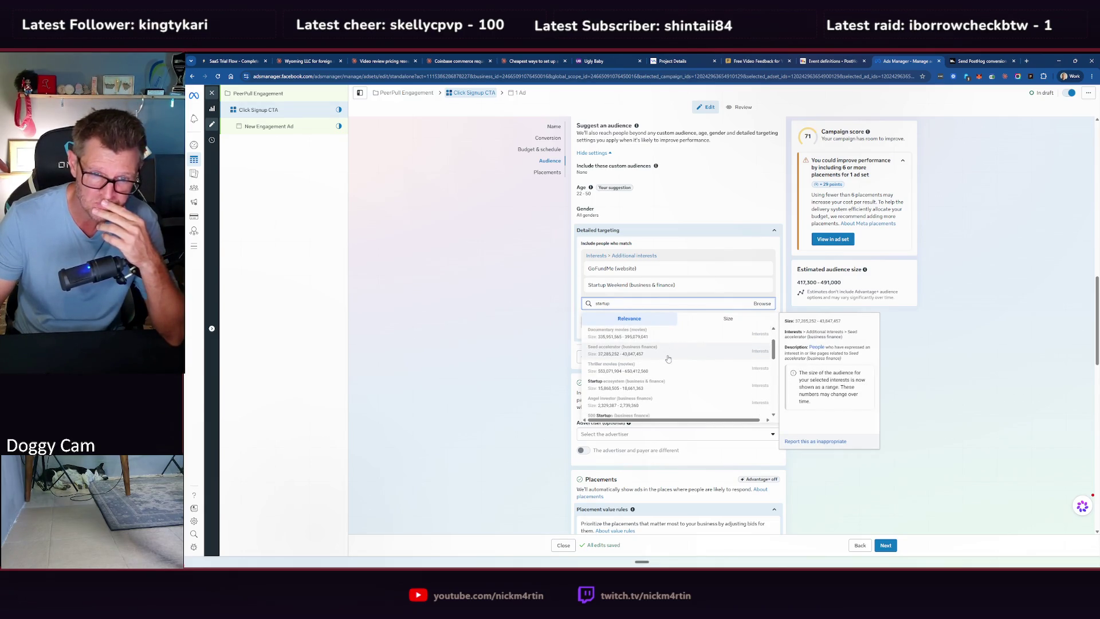
{"action": "scroll", "coordinate": [676, 358], "scroll_direction": "down", "scroll_amount": 1}
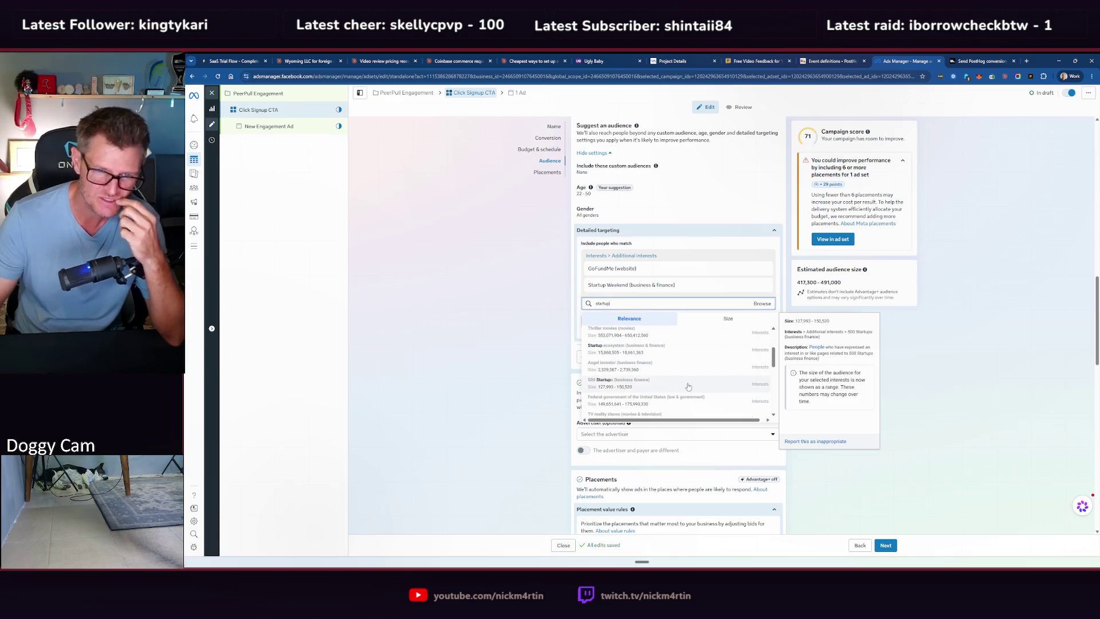
{"action": "scroll", "coordinate": [678, 372], "scroll_direction": "down", "scroll_amount": 1}
{"action": "scroll", "coordinate": [678, 376], "scroll_direction": "down", "scroll_amount": 1}
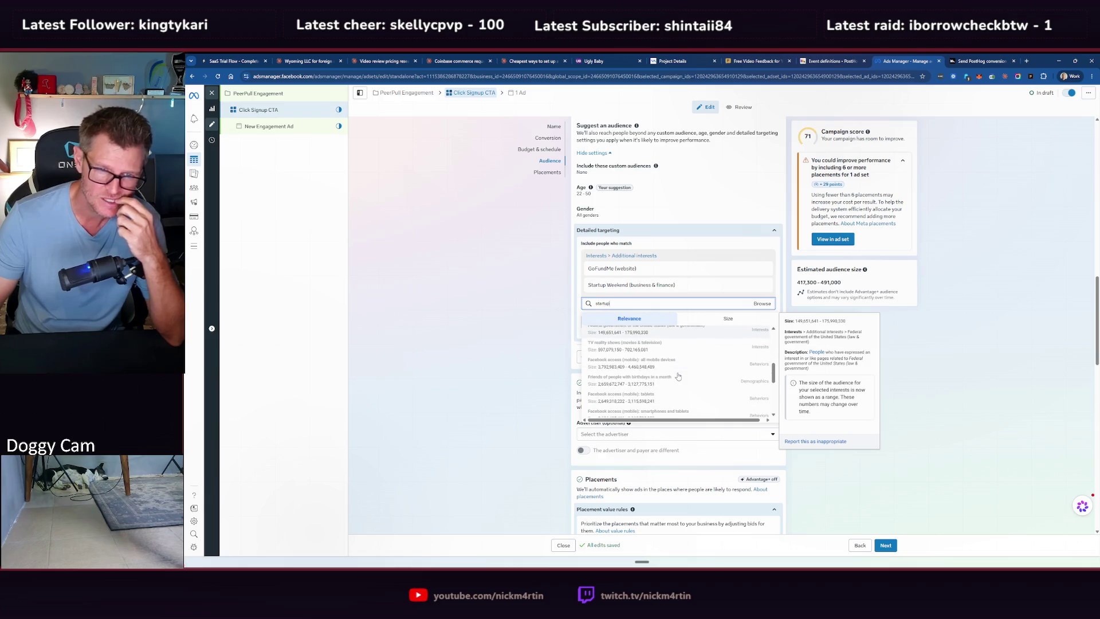
{"action": "scroll", "coordinate": [681, 371], "scroll_direction": "down", "scroll_amount": 1}
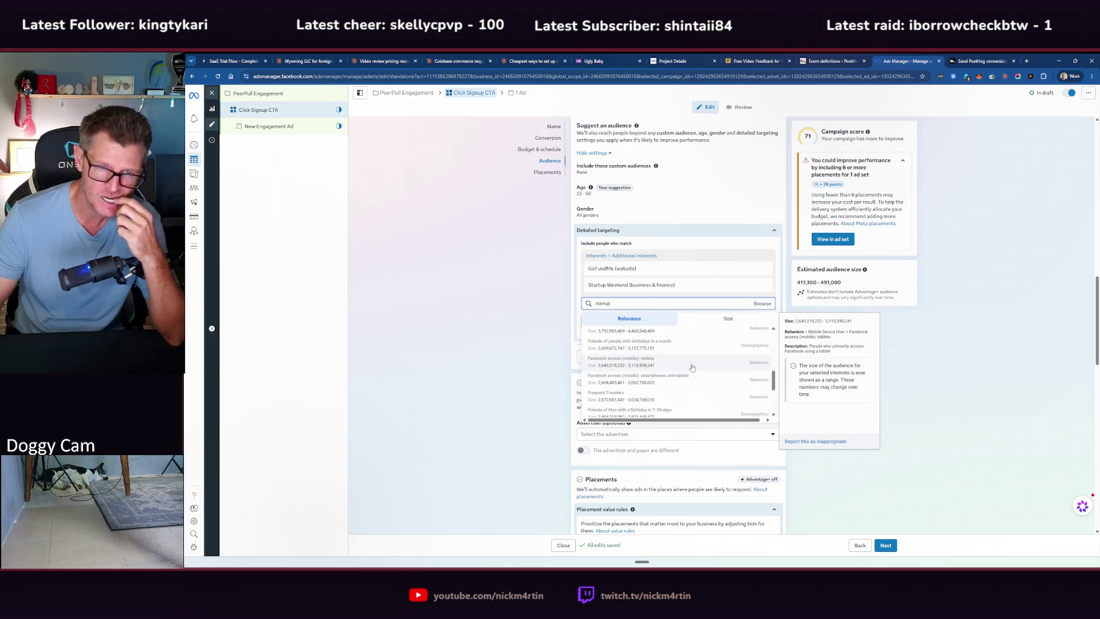
{"action": "scroll", "coordinate": [690, 365], "scroll_direction": "down", "scroll_amount": 1}
{"action": "scroll", "coordinate": [685, 355], "scroll_direction": "down", "scroll_amount": 1}
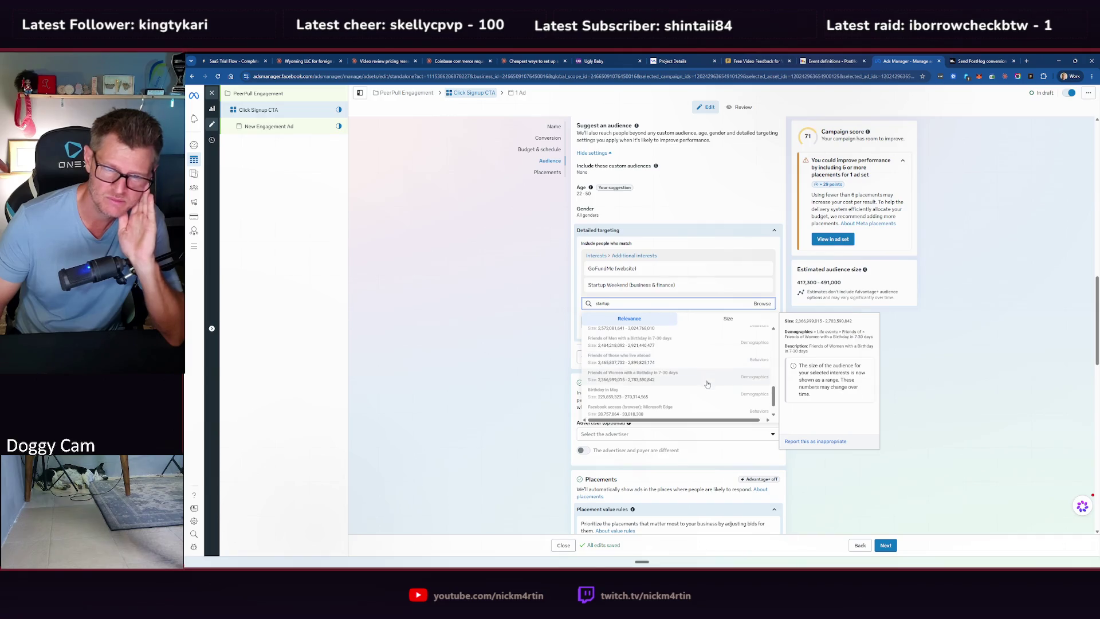
{"action": "scroll", "coordinate": [696, 367], "scroll_direction": "down", "scroll_amount": 1}
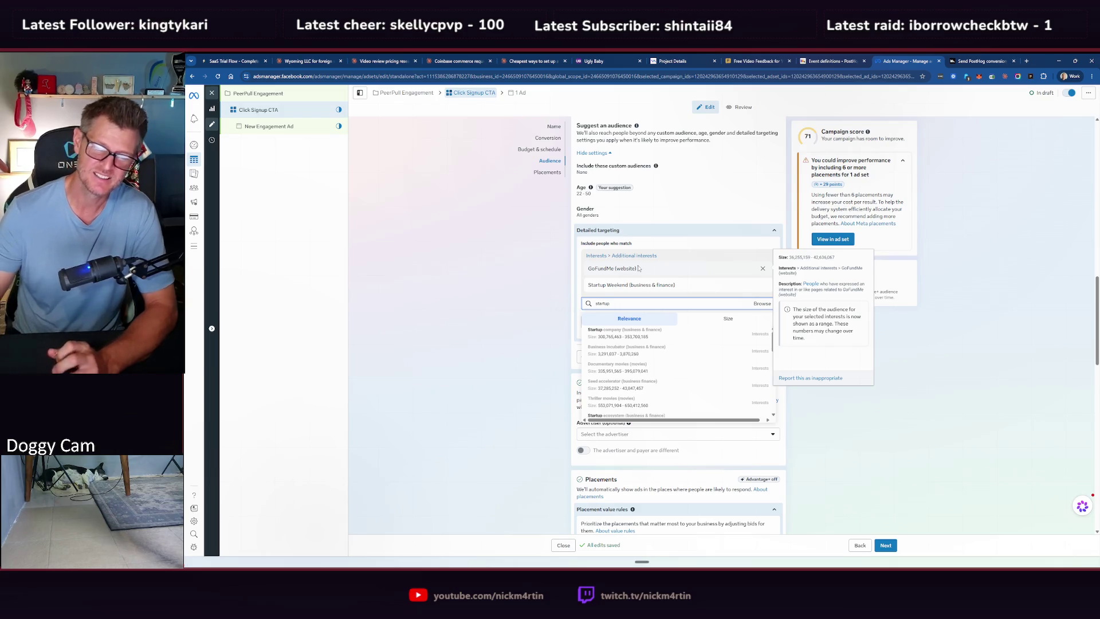
- Close the startup suggestions and scroll the ad set form back down to Detailed targeting
{"action": "left_click", "coordinate": [964, 395]}
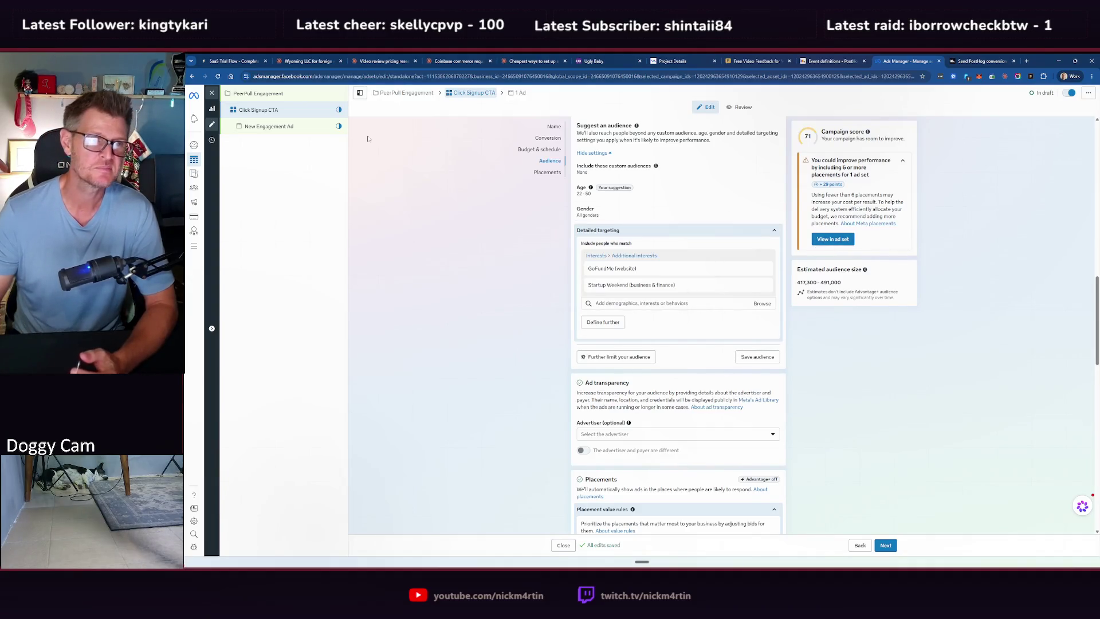
{"action": "scroll", "coordinate": [716, 247], "scroll_direction": "up", "scroll_amount": 2}
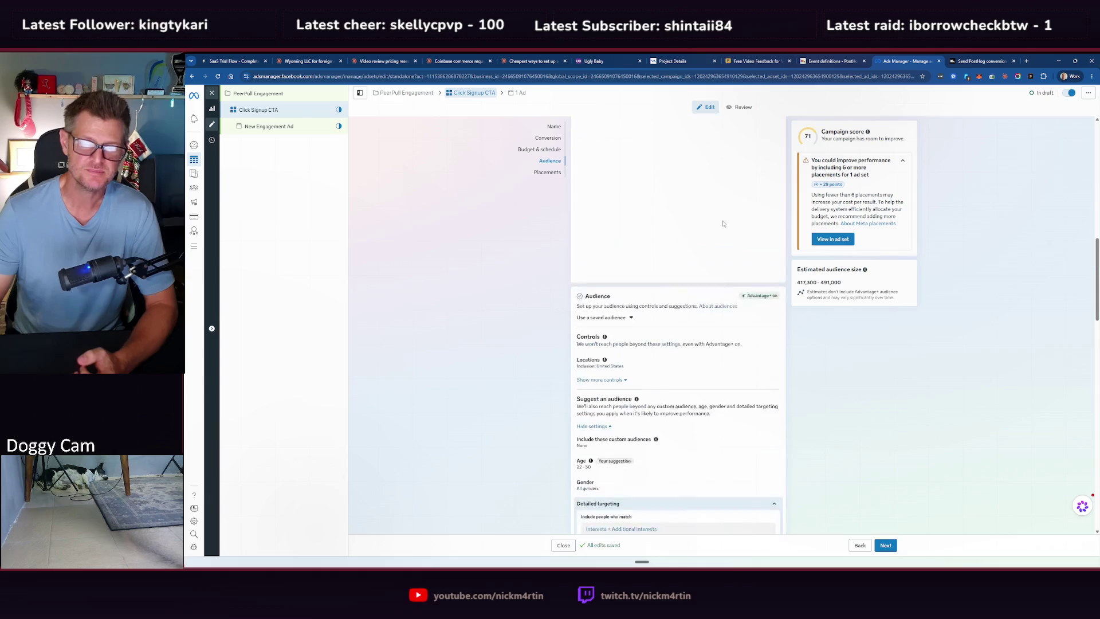
{"action": "scroll", "coordinate": [714, 263], "scroll_direction": "up", "scroll_amount": 10}
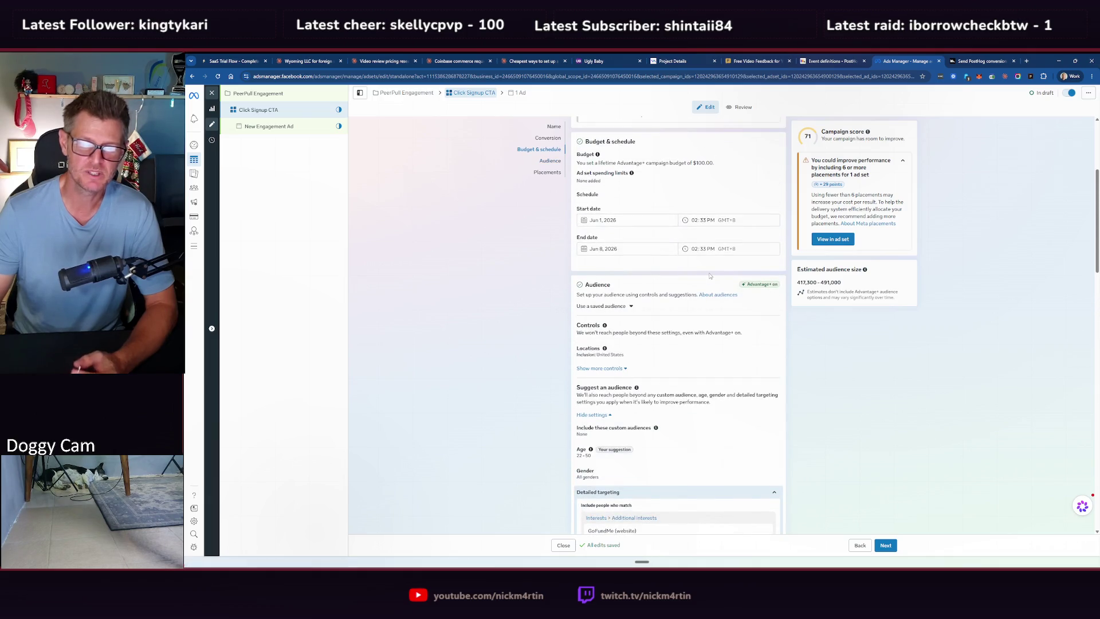
{"action": "scroll", "coordinate": [710, 276], "scroll_direction": "up", "scroll_amount": 1}
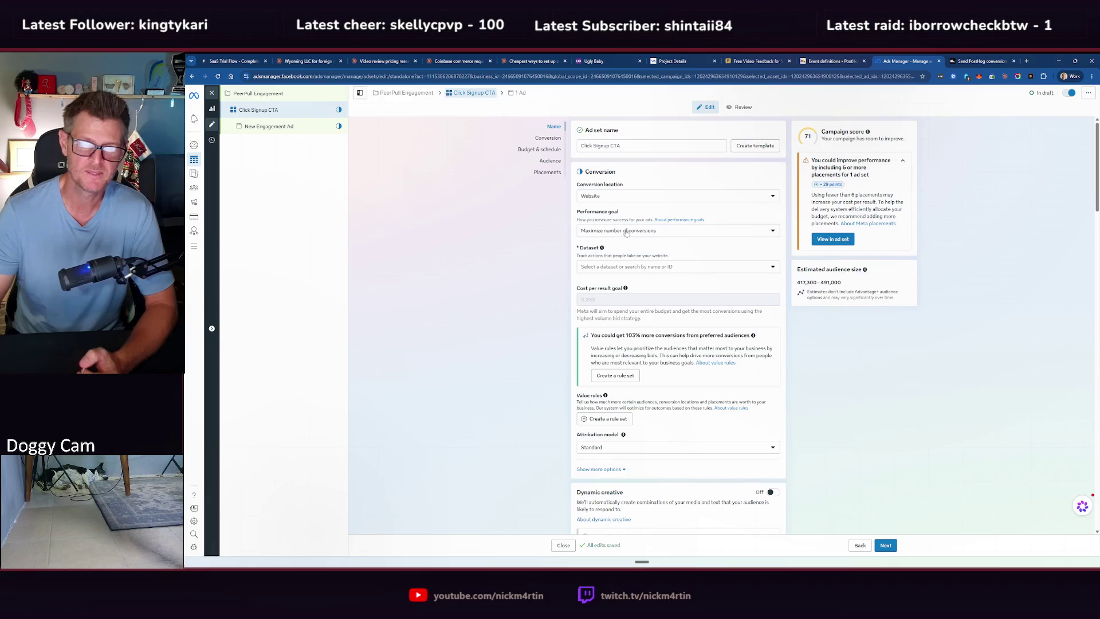
{"action": "scroll", "coordinate": [694, 272], "scroll_direction": "down", "scroll_amount": 2}
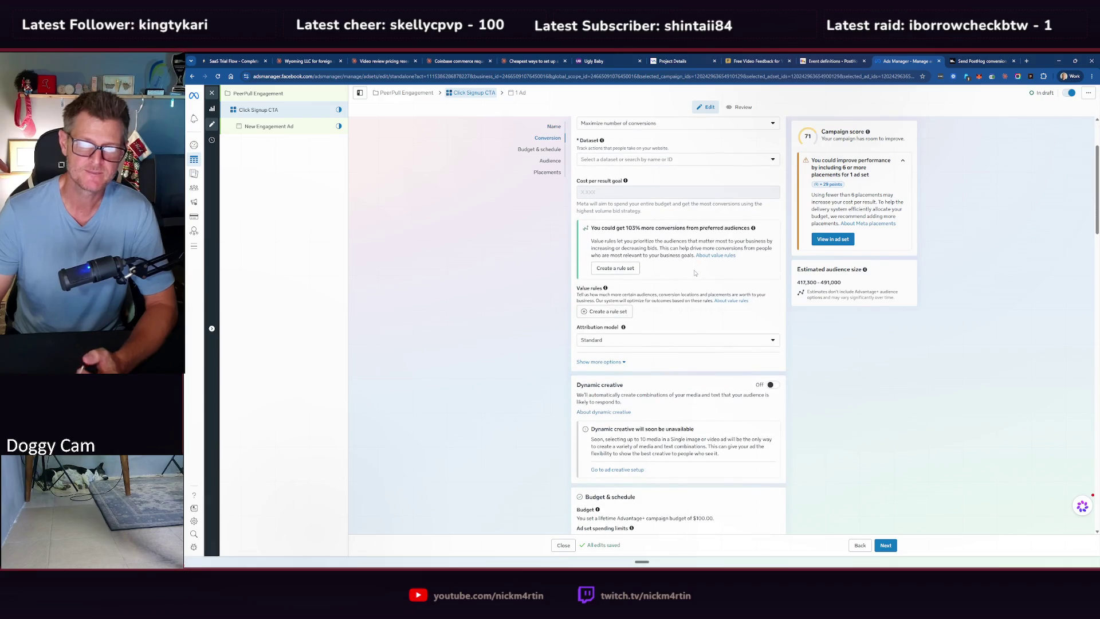
{"action": "scroll", "coordinate": [694, 273], "scroll_direction": "down", "scroll_amount": 1}
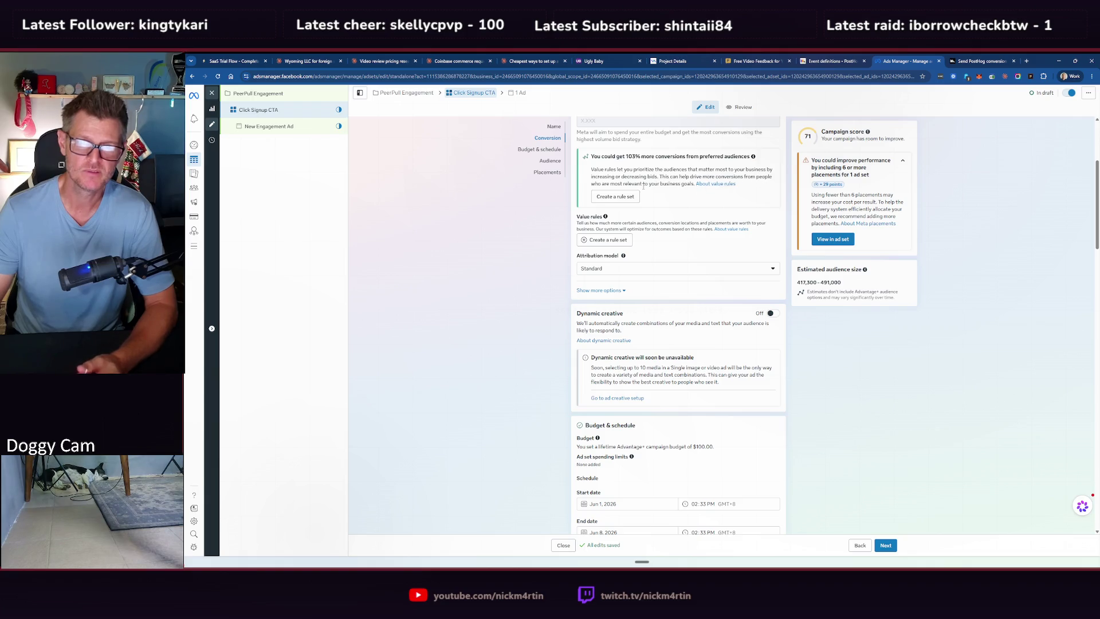
{"action": "scroll", "coordinate": [739, 193], "scroll_direction": "down", "scroll_amount": 2}
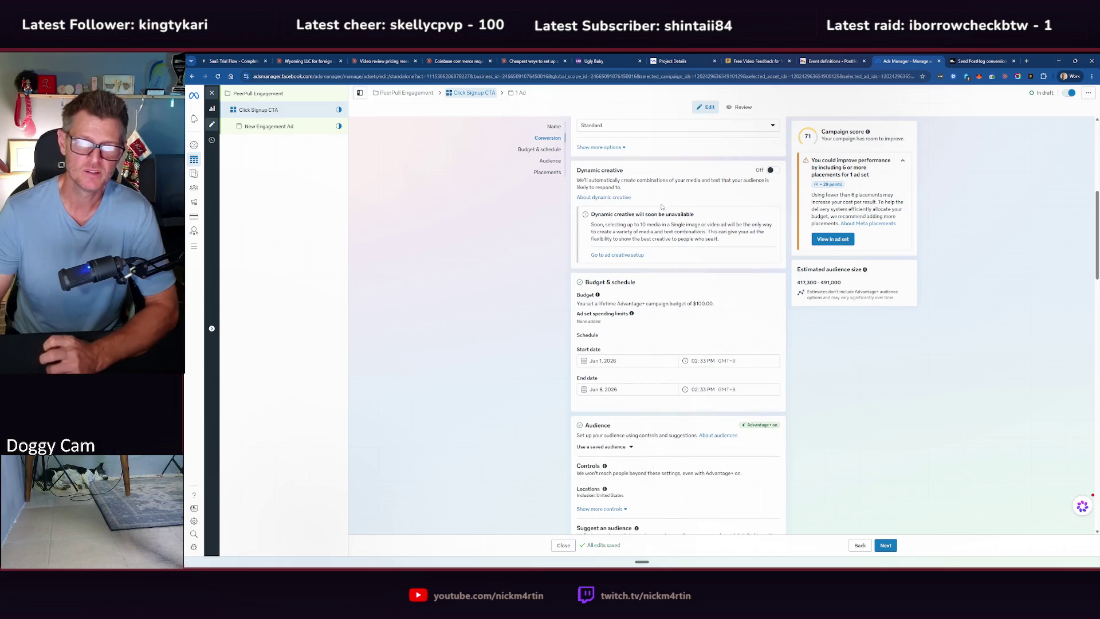
{"action": "scroll", "coordinate": [723, 225], "scroll_direction": "down", "scroll_amount": 3}
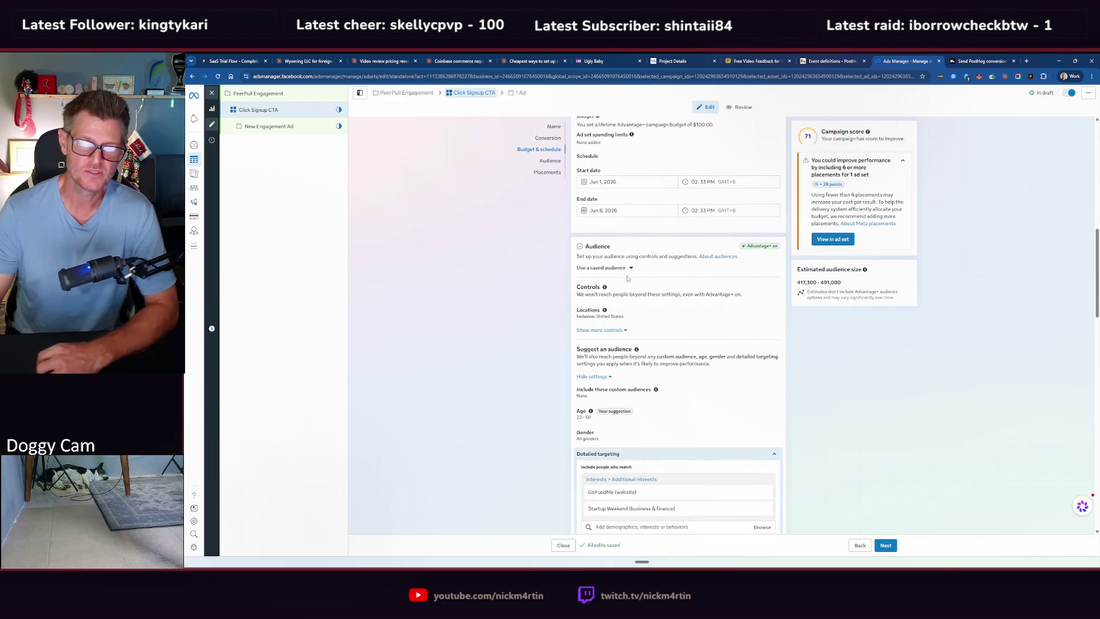
{"action": "scroll", "coordinate": [630, 280], "scroll_direction": "down", "scroll_amount": 2}
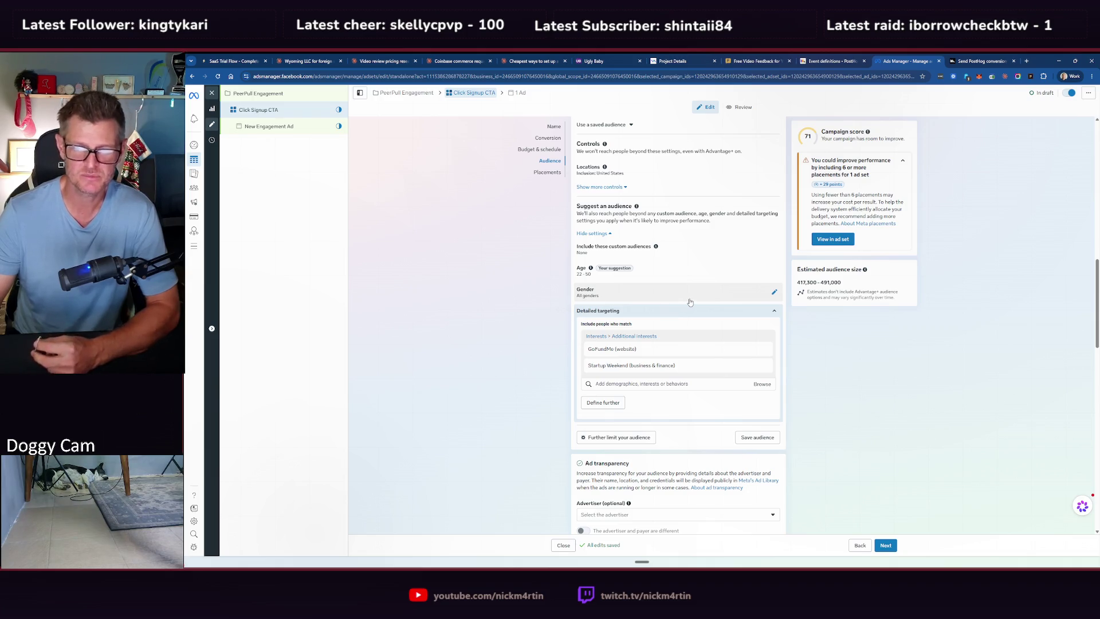
{"action": "scroll", "coordinate": [690, 302], "scroll_direction": "down", "scroll_amount": 1}
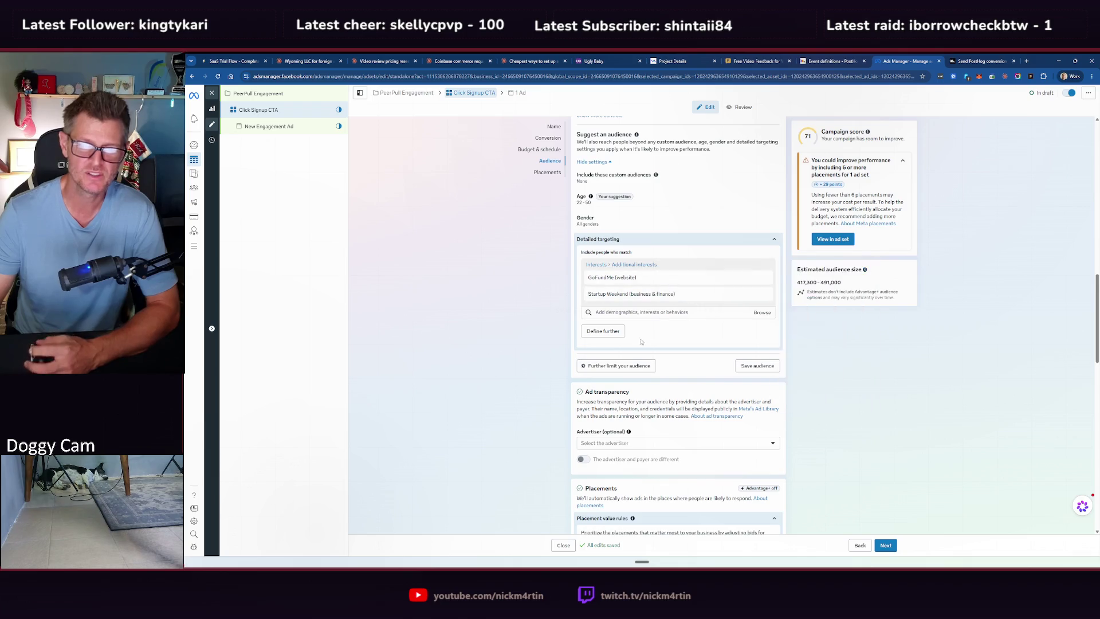
{"action": "mouse_move", "coordinate": [679, 294]}
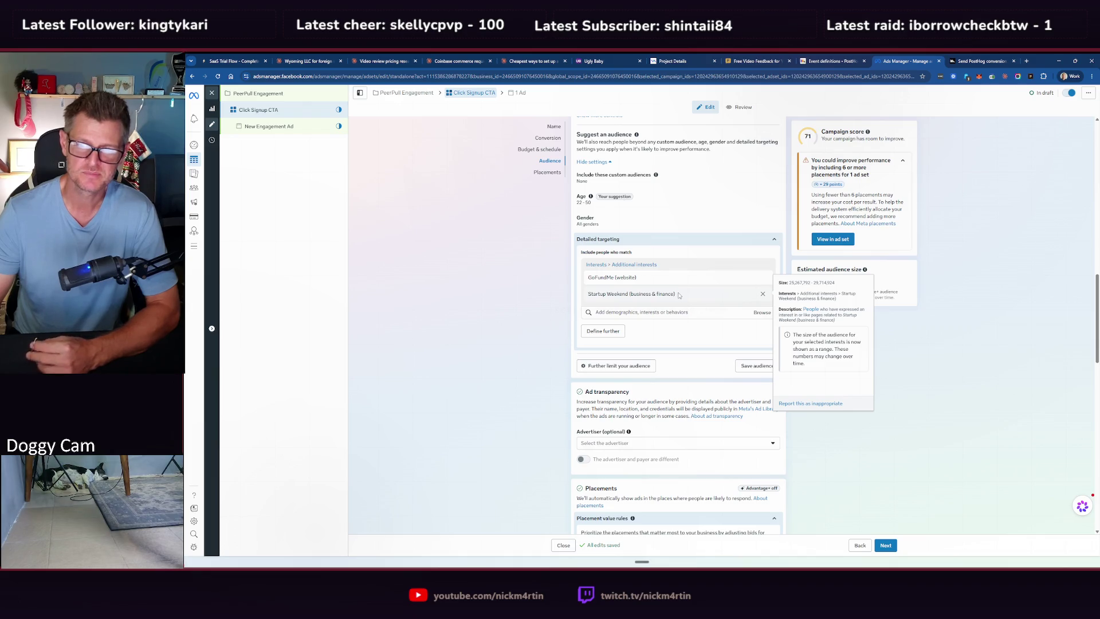
- Add Kickstarter (website) from a 'kickstar' search and add an empty must-also-match condition via Define further
{"action": "left_click", "coordinate": [642, 312]}
{"action": "type", "text": "kick"}
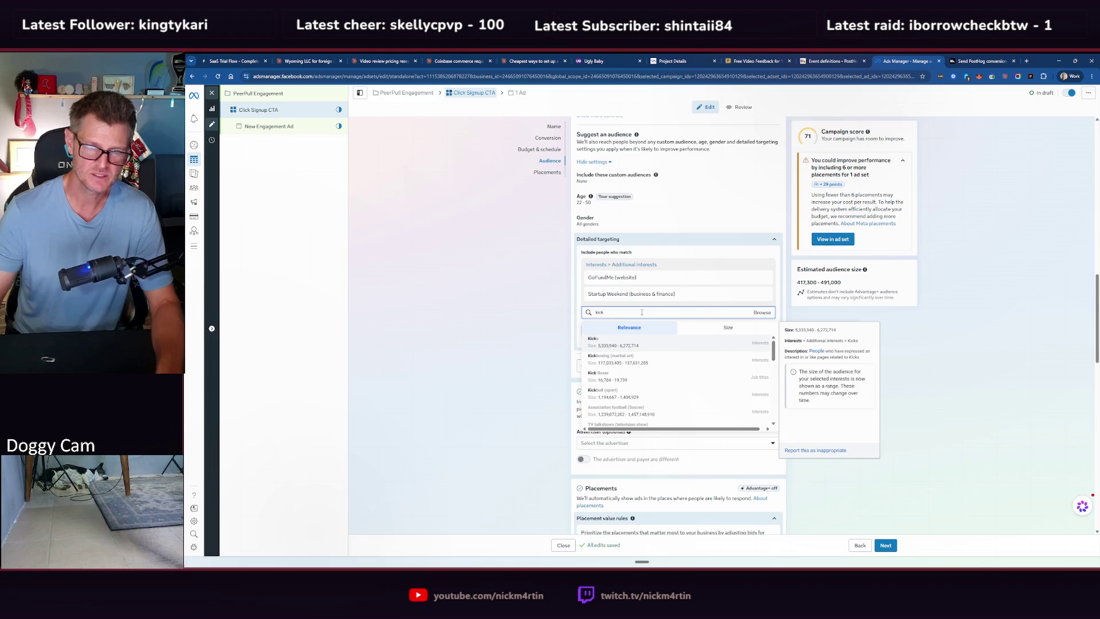
{"action": "type", "text": "star"}
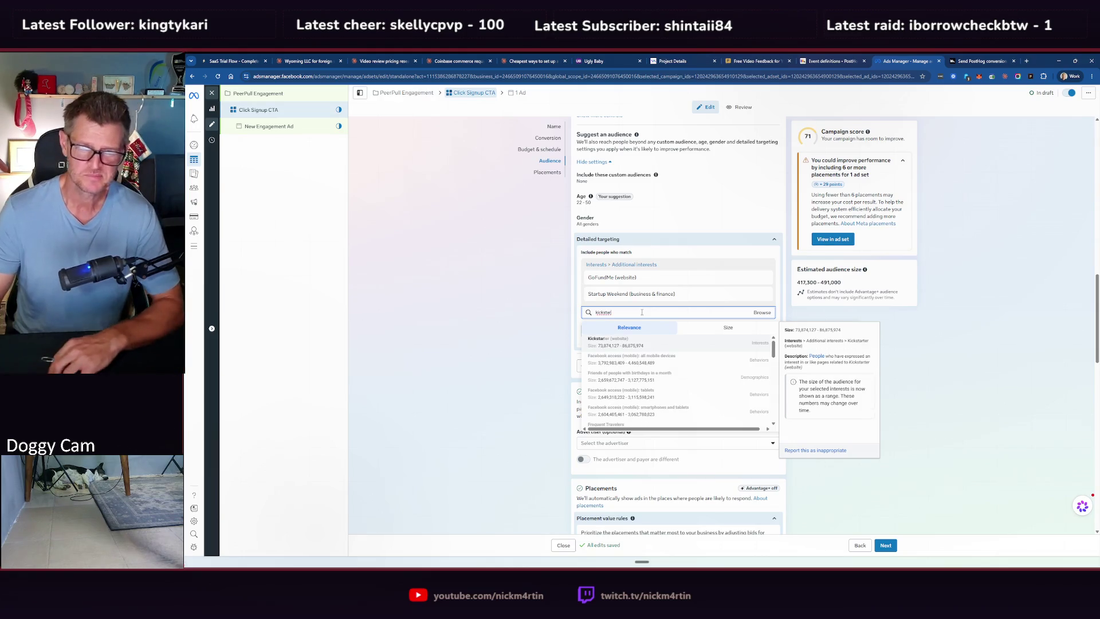
{"action": "left_click", "coordinate": [659, 343]}
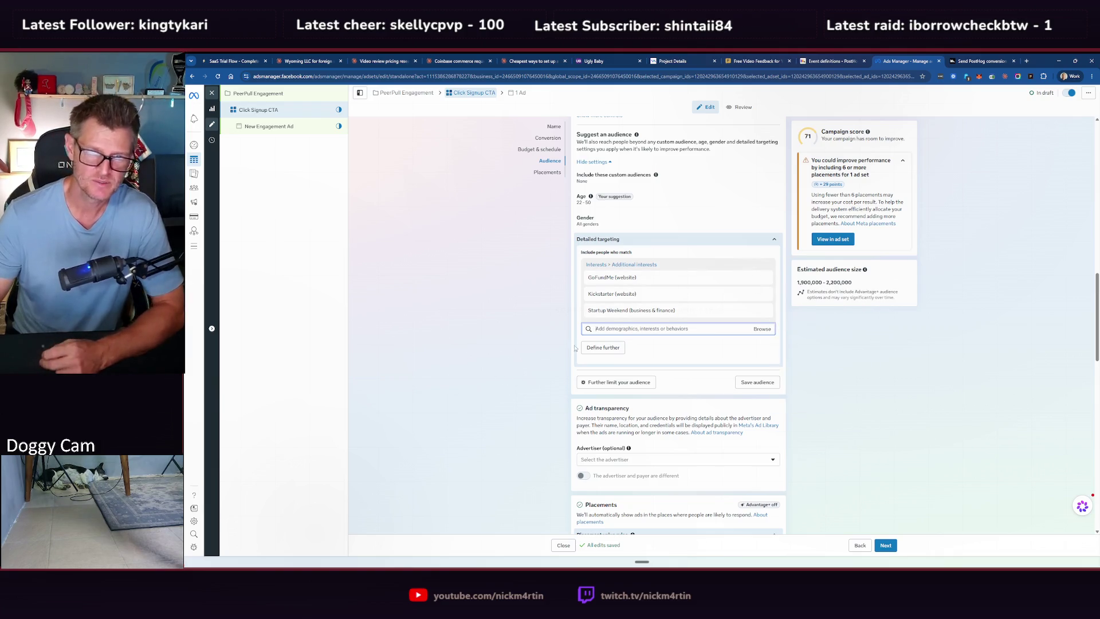
{"action": "mouse_move", "coordinate": [611, 294]}
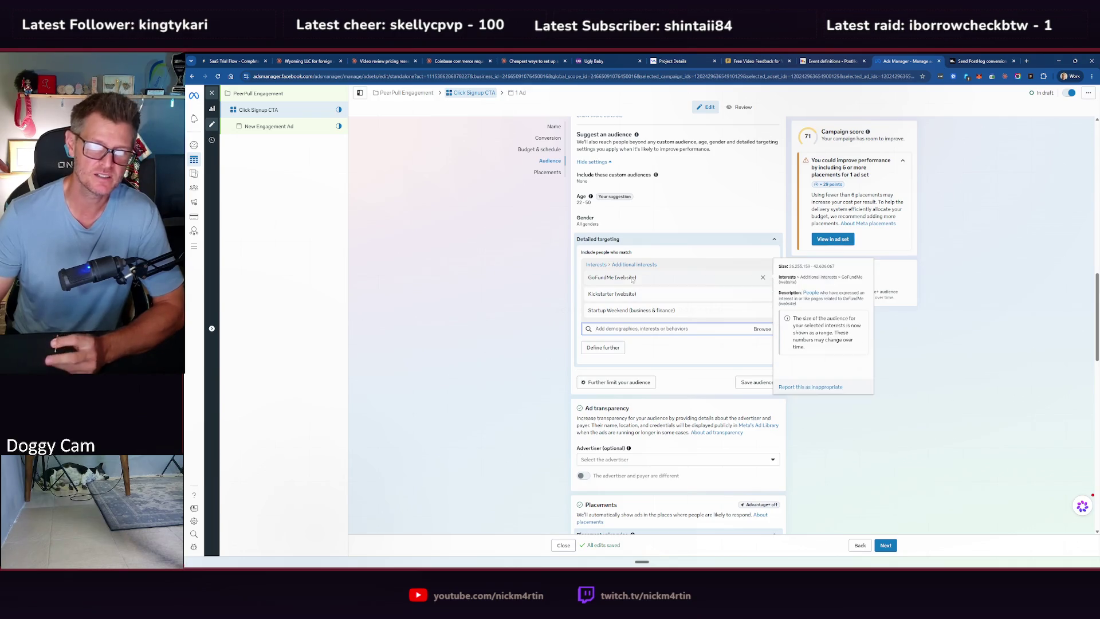
{"action": "mouse_move", "coordinate": [642, 285]}
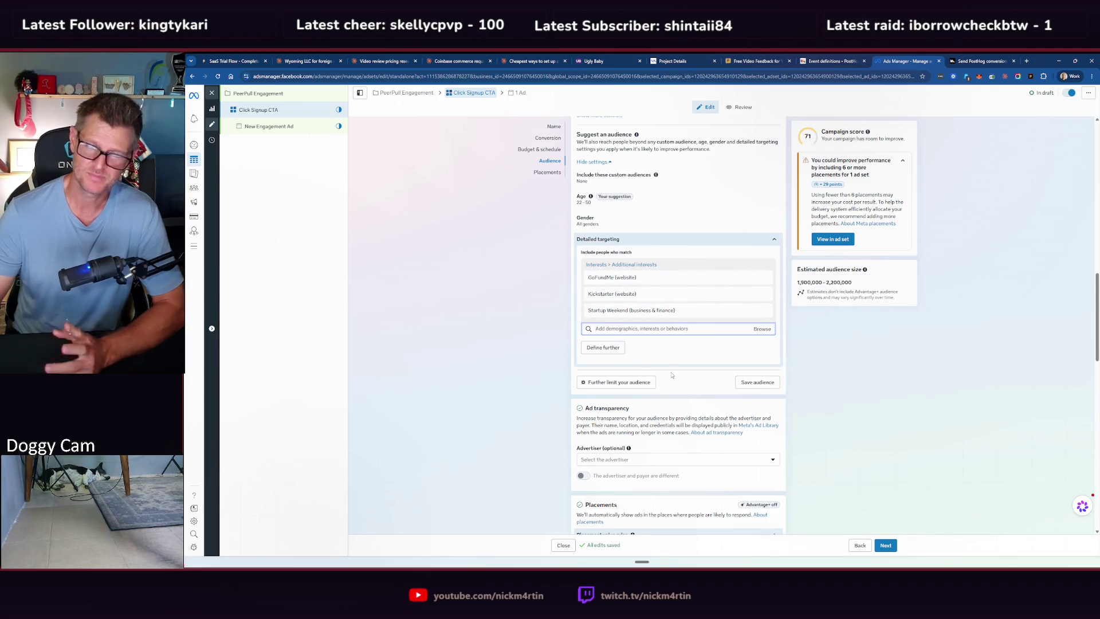
{"action": "left_click", "coordinate": [601, 348]}
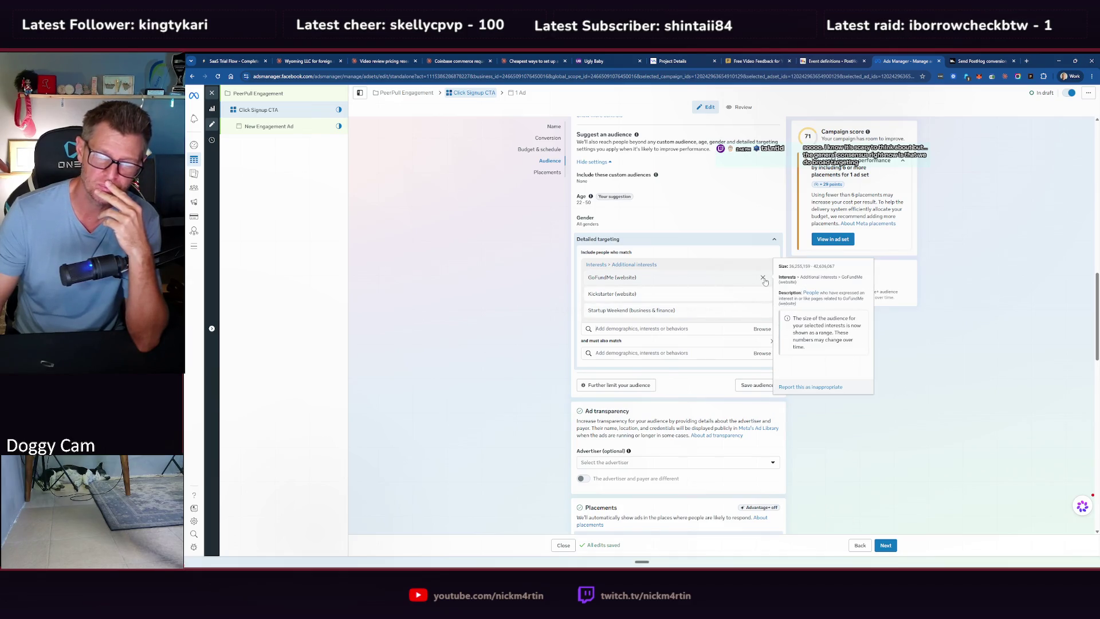
- Remove GoFundMe, Kickstarter and Startup Weekend from the targeted interests
{"action": "left_click", "coordinate": [763, 278]}
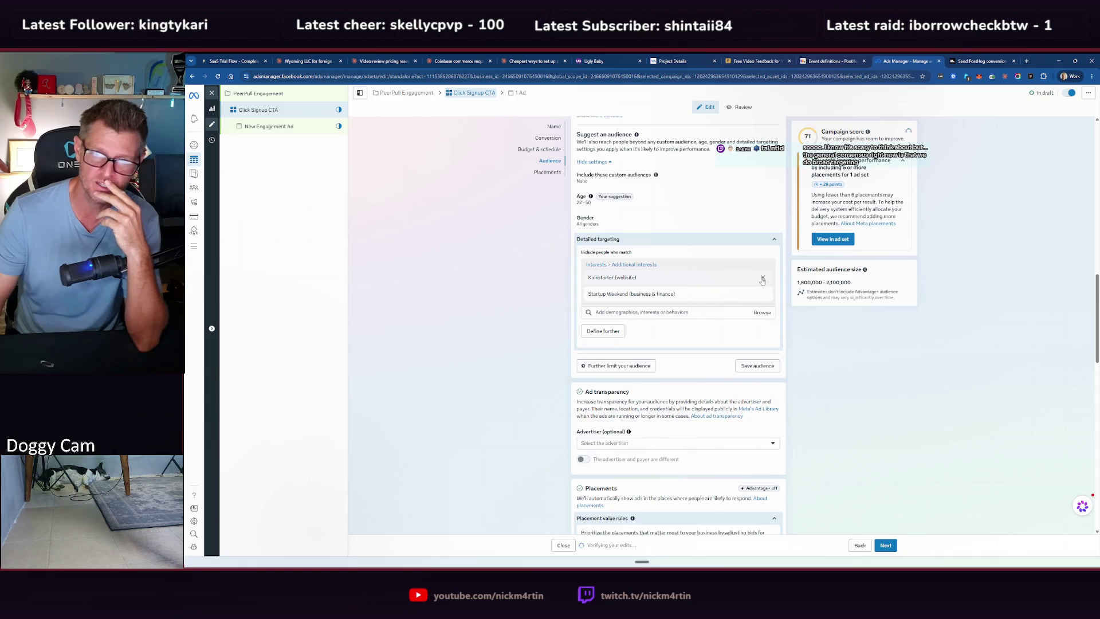
{"action": "left_click", "coordinate": [762, 279]}
{"action": "left_click", "coordinate": [763, 279]}
- Add the Entrepreneurship job title from an 'entre' search, then remove it, leaving targeting empty
{"action": "left_click", "coordinate": [630, 264]}
{"action": "type", "text": "entre"}
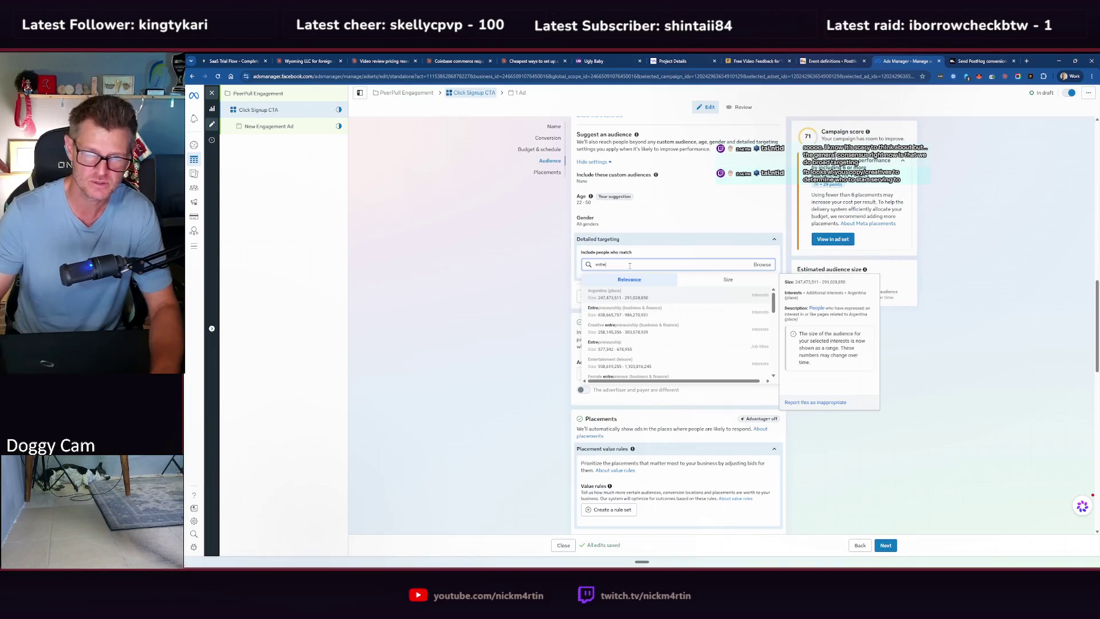
{"action": "left_click", "coordinate": [672, 348]}
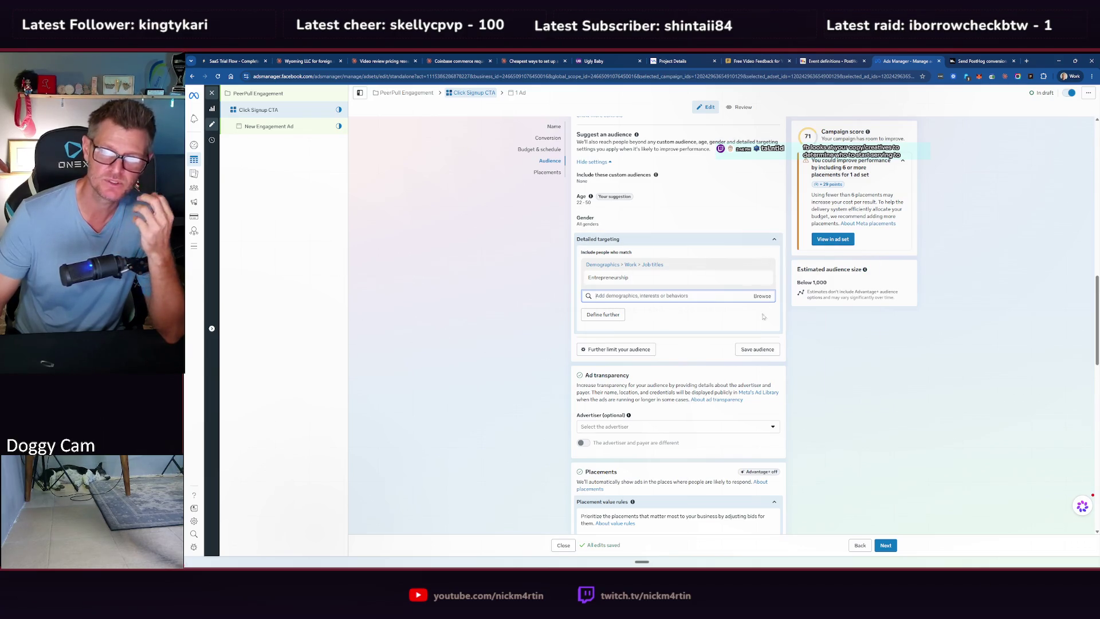
{"action": "mouse_move", "coordinate": [650, 280]}
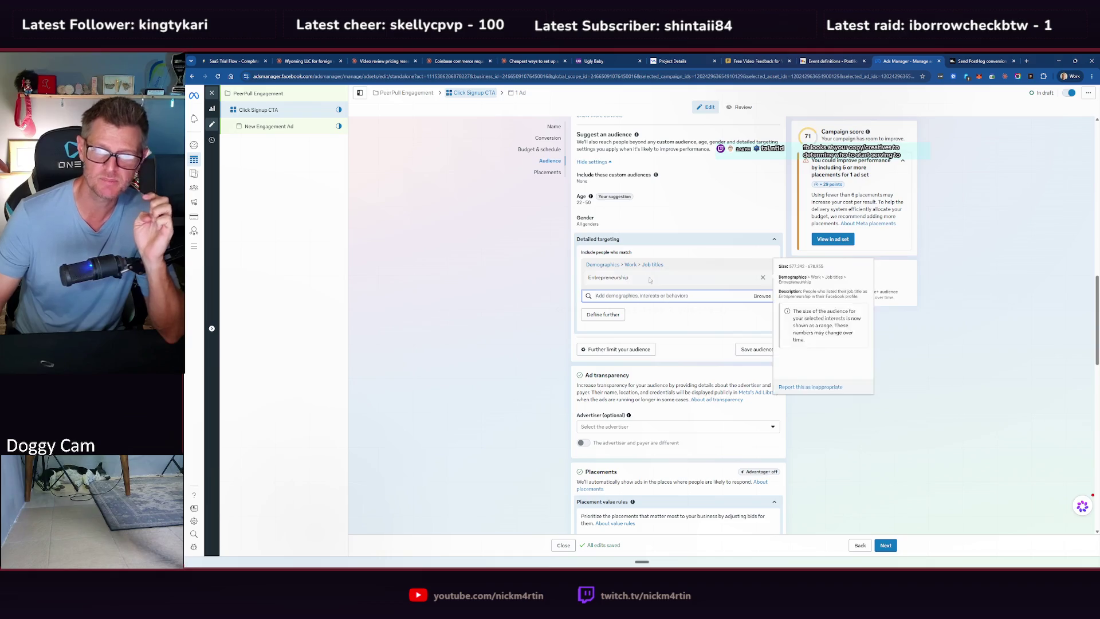
{"action": "left_click", "coordinate": [763, 277]}
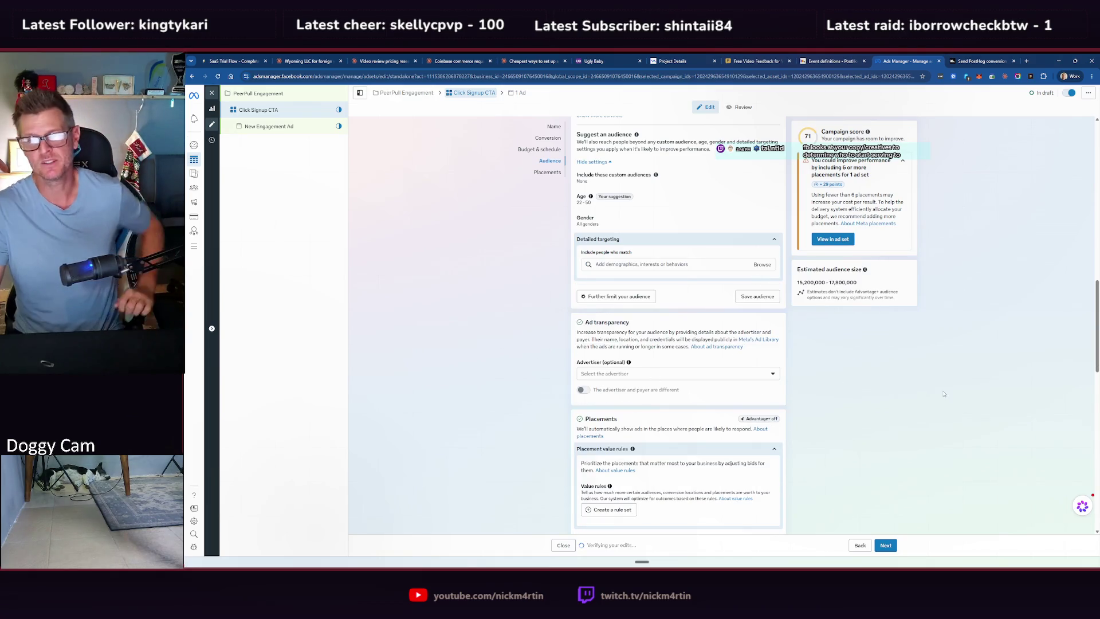